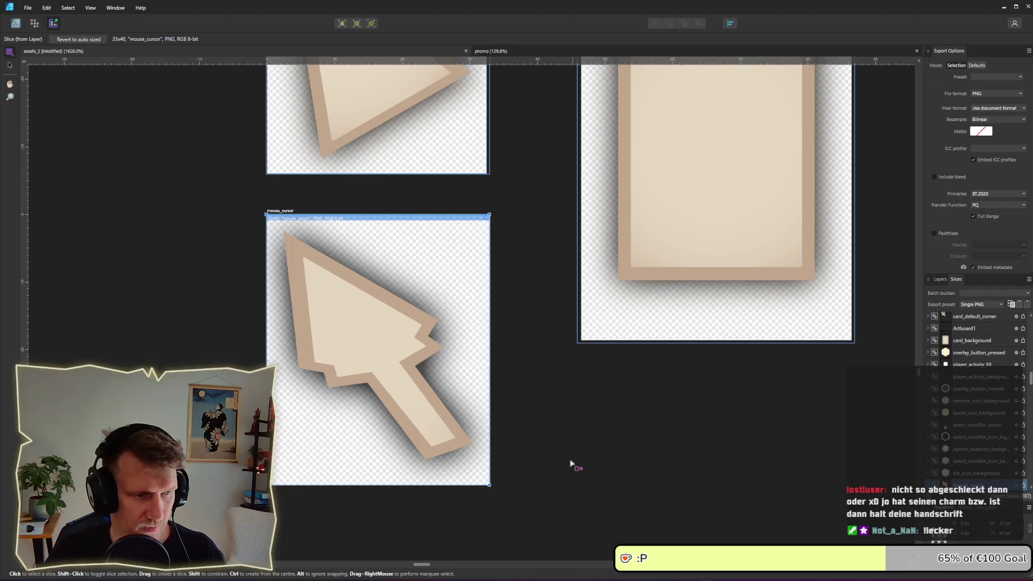
Set the mouse_cursor artboard's X position to 2985 px in the main workspace.
click(572, 464)
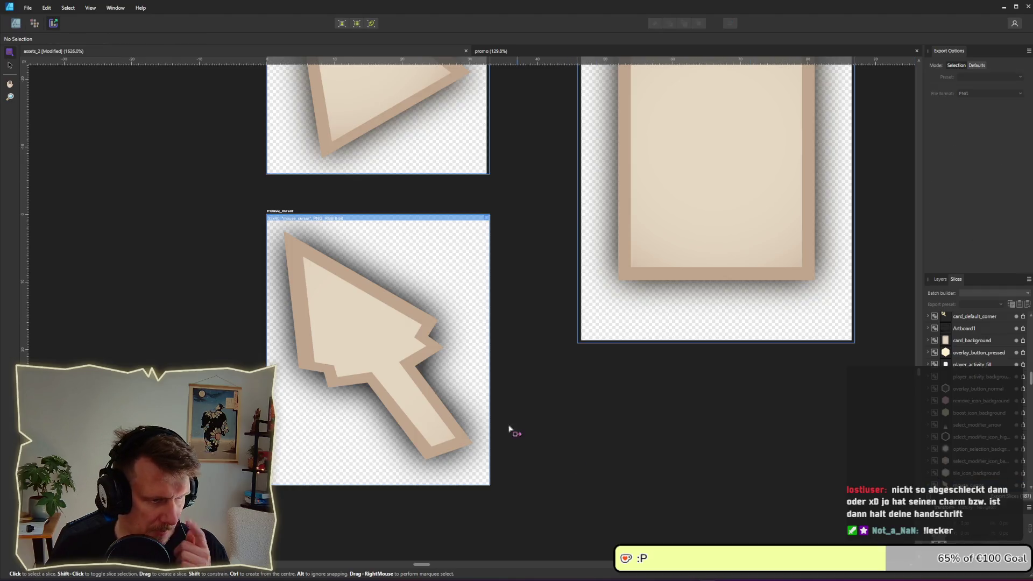
click(15, 23)
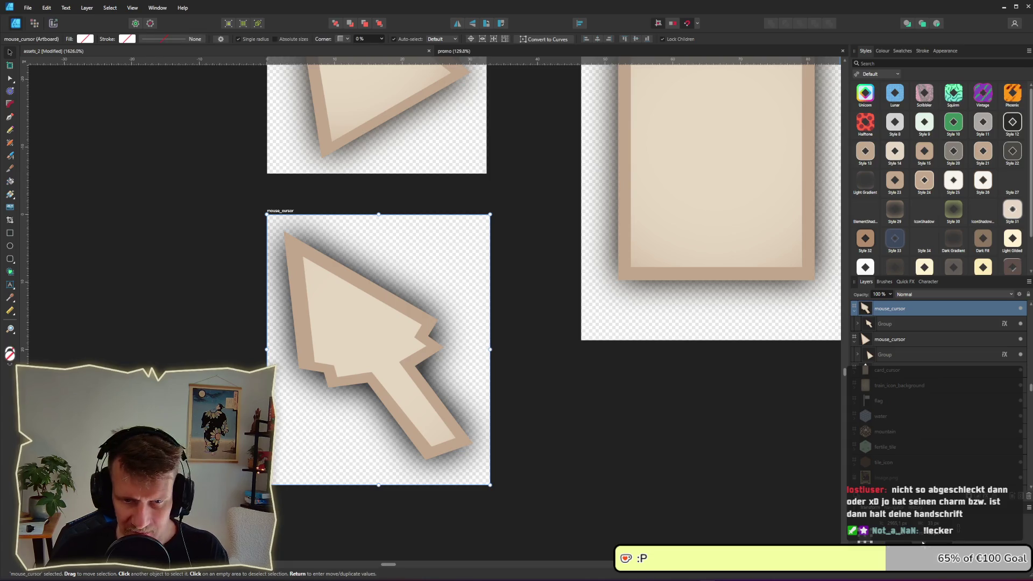
click(896, 523)
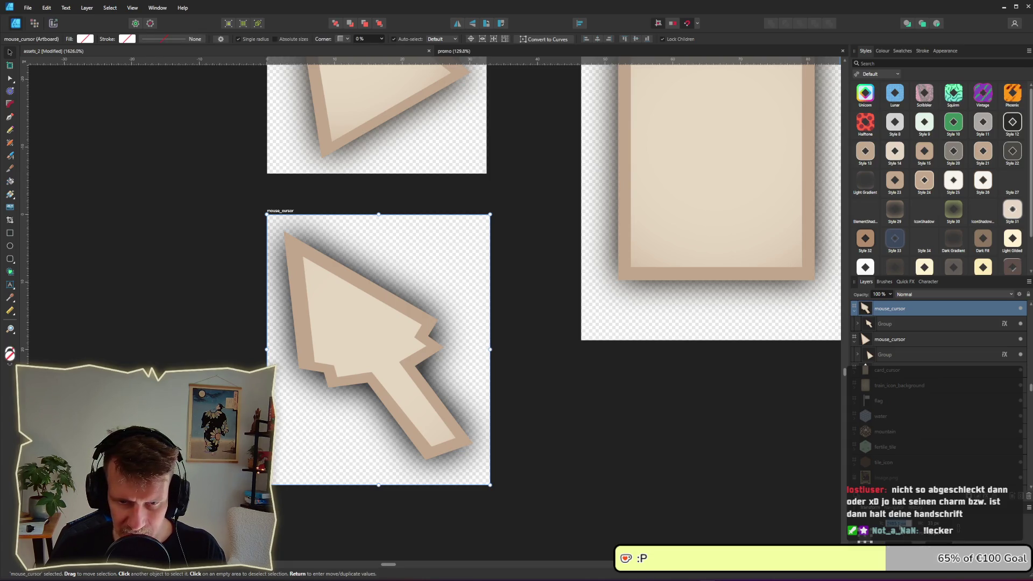
text(2985)
key(Return)
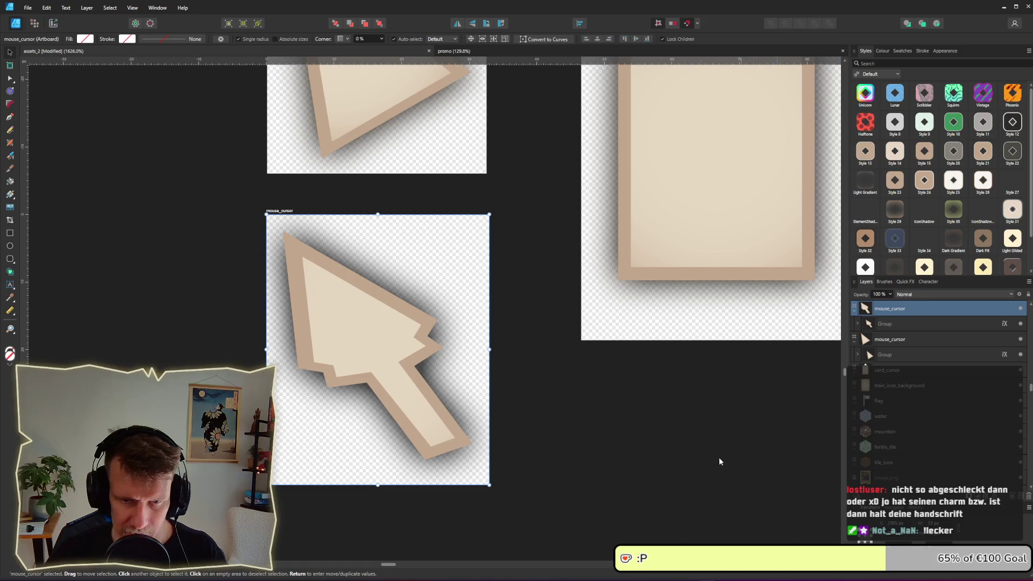
click(146, 127)
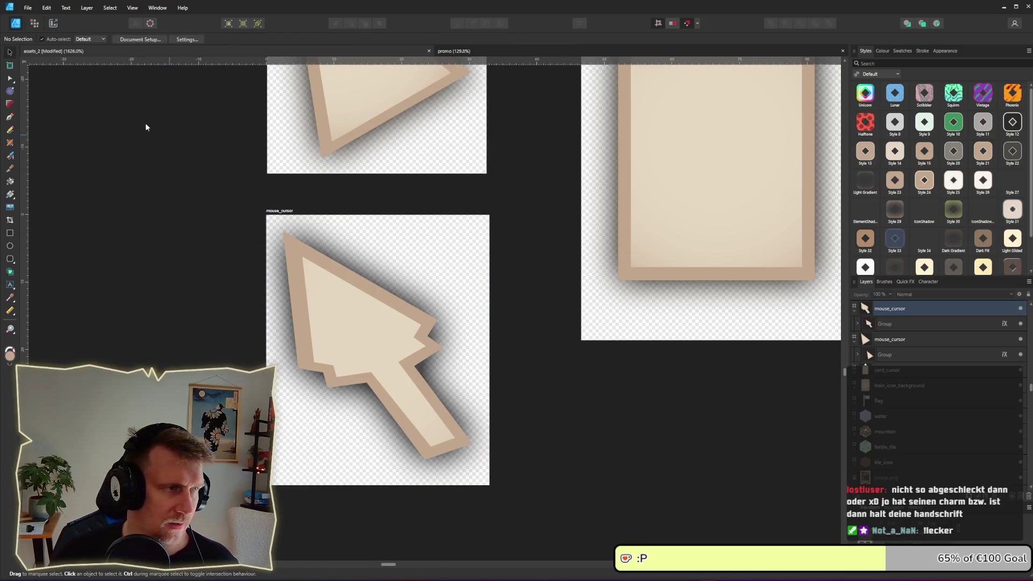
Export the mouse_cursor slice over the existing mouse_cursor.png, then switch to Godot.
click(50, 25)
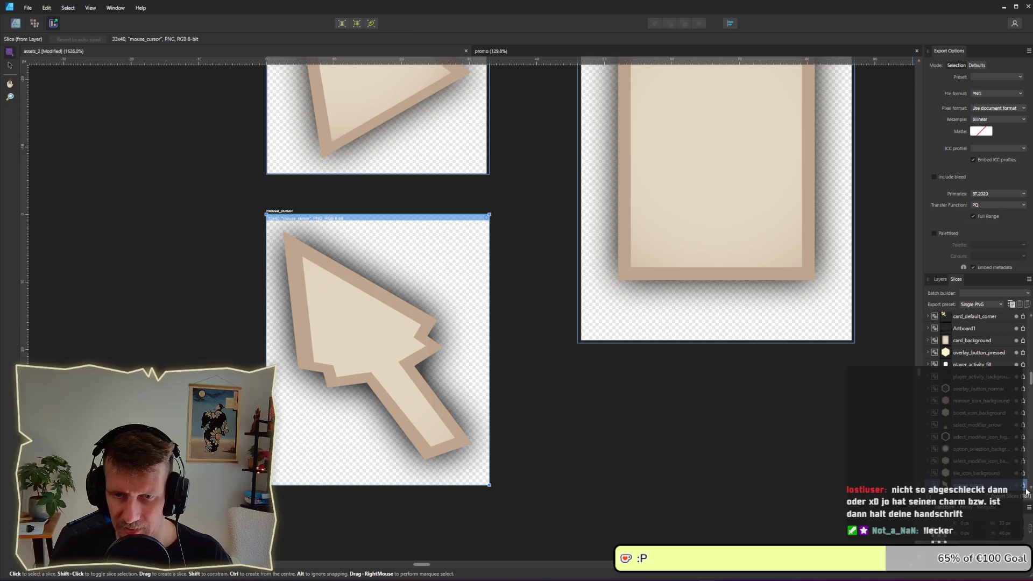
click(286, 218)
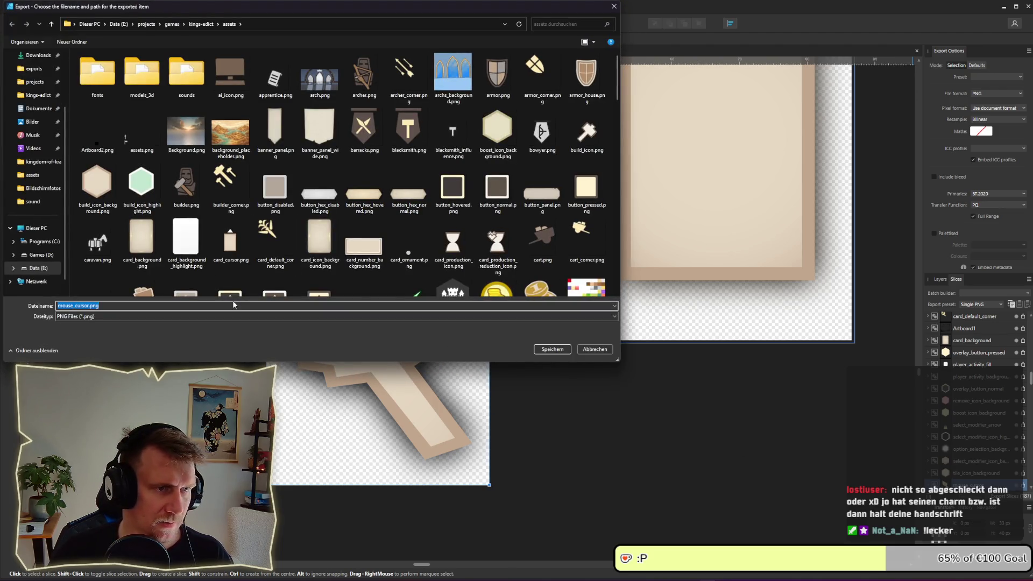
key(Return)
key(j)
key(alt+Tab)
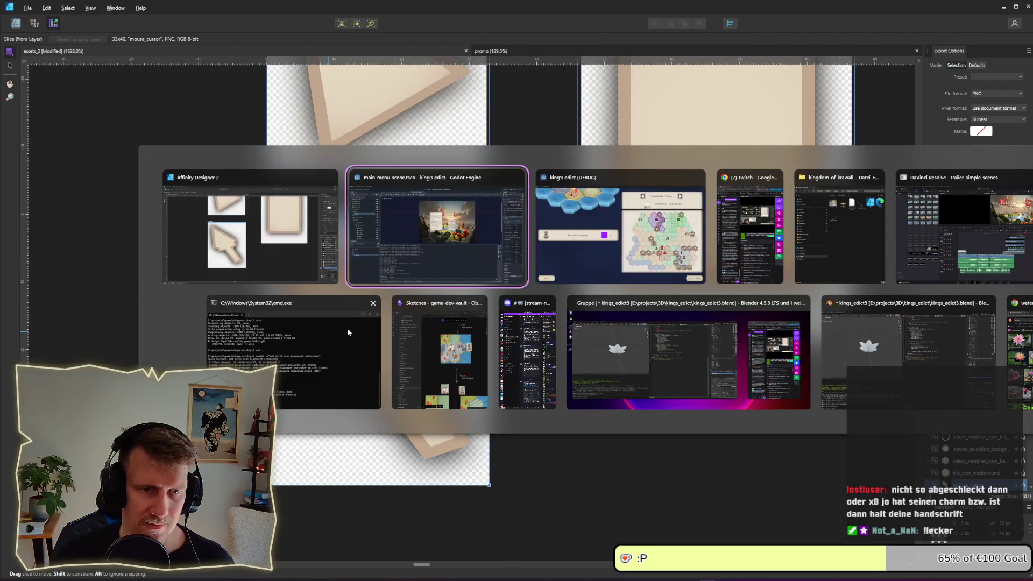
key(alt+Tab)
key(alt+Tab)
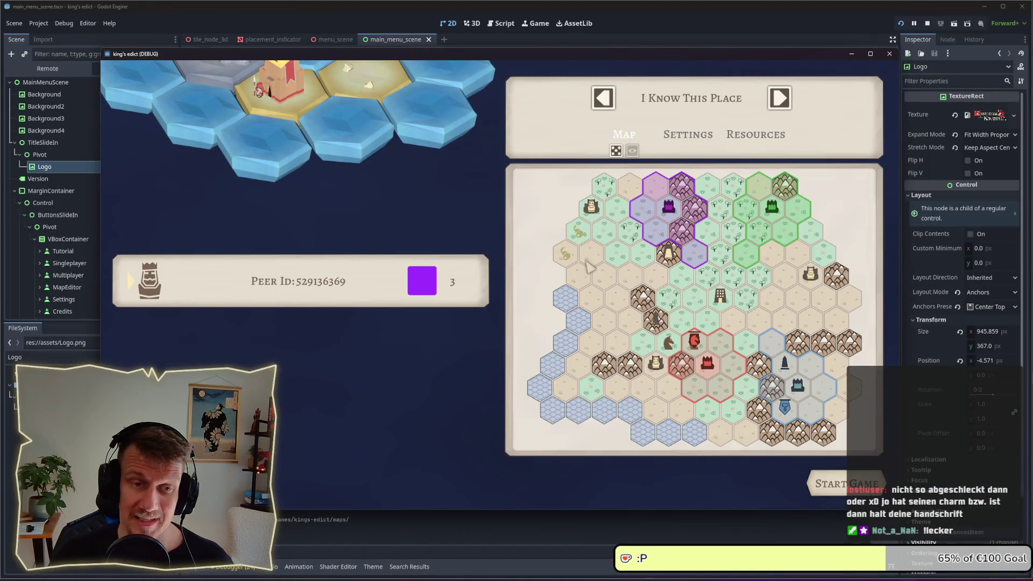
Close and relaunch the game, then create a new multiplayer game from the lobby.
key(Escape)
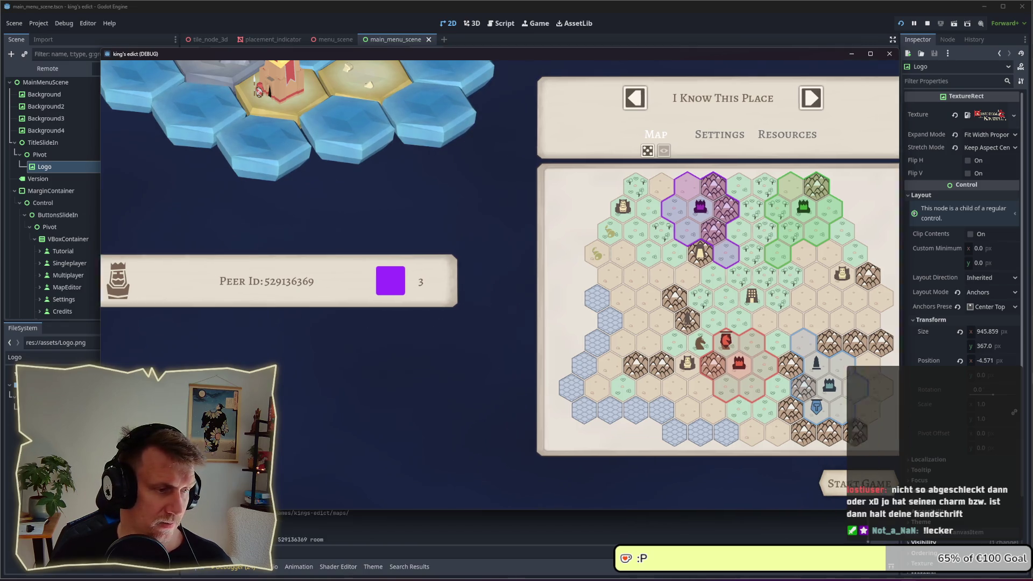
click(927, 23)
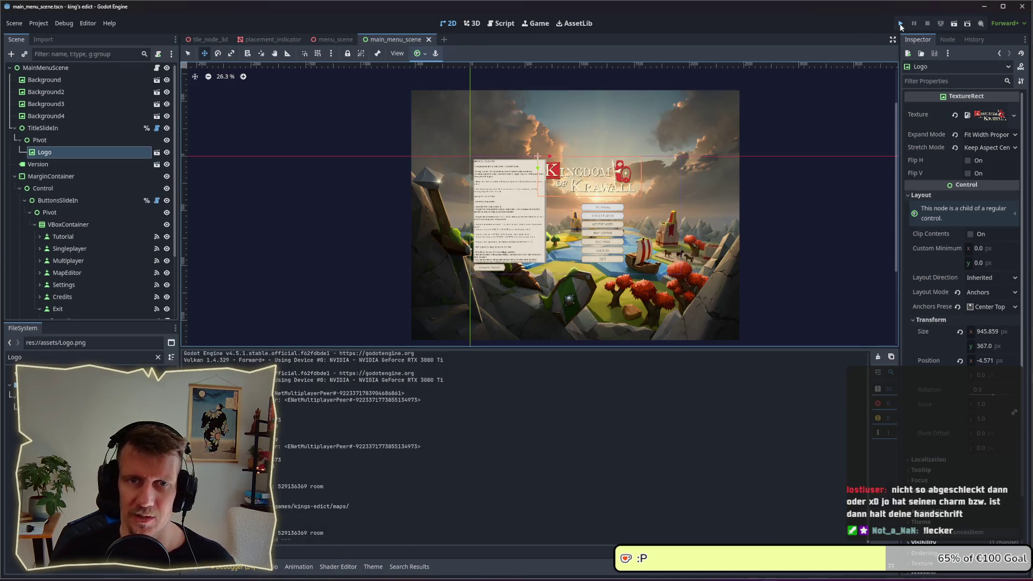
key(F5)
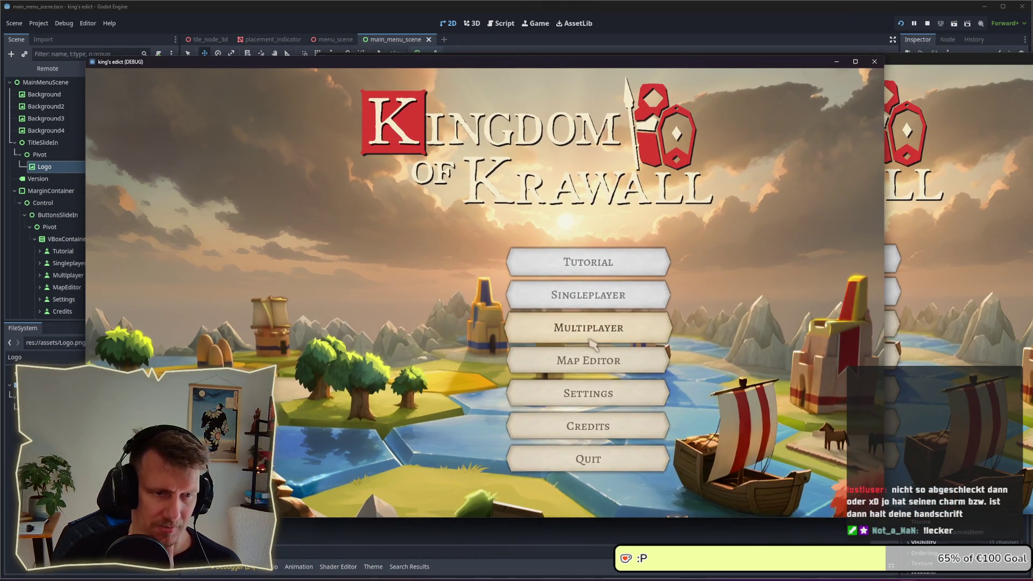
click(538, 329)
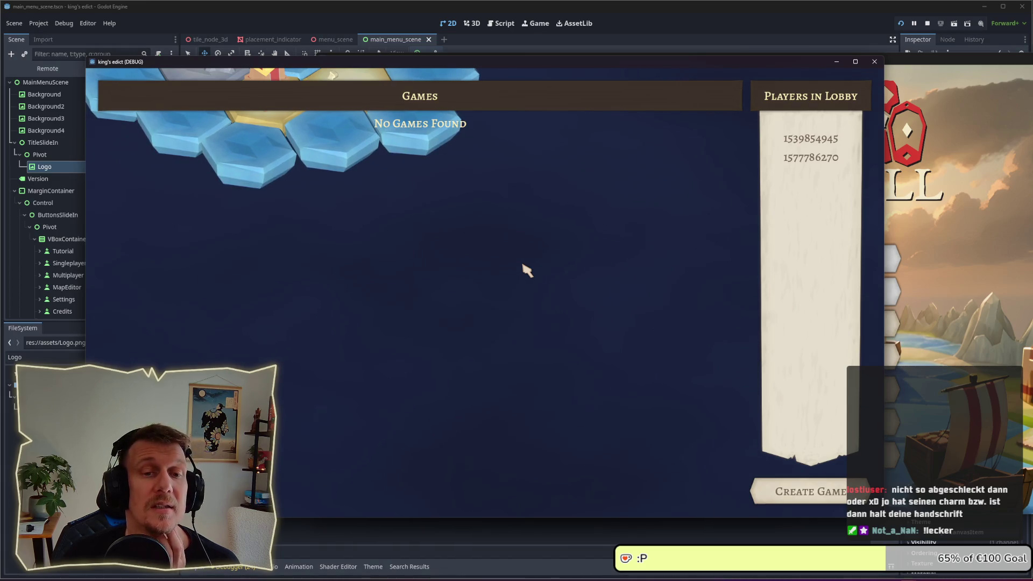
click(777, 490)
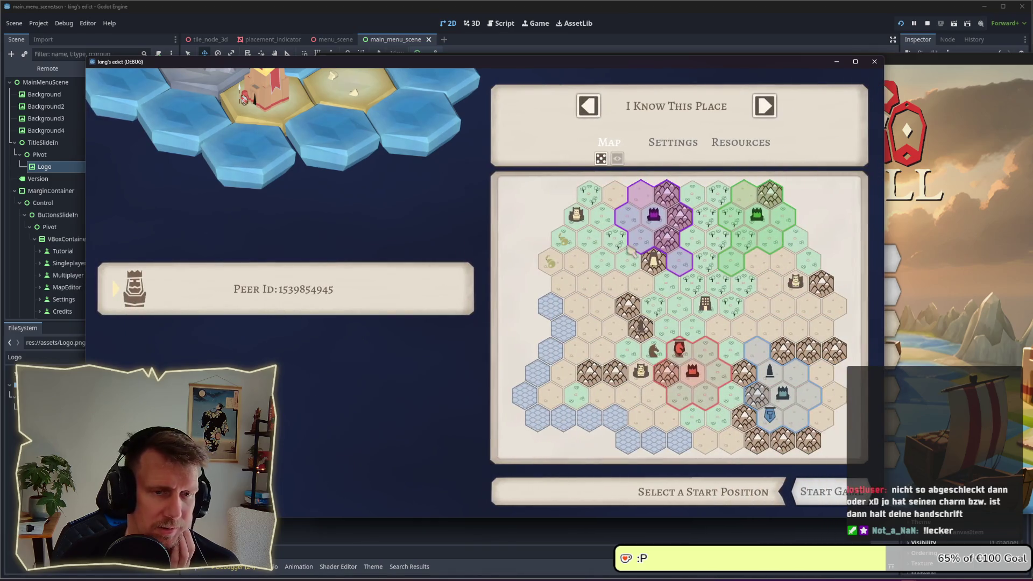
Take the purple start position on the setup map and start the game.
click(639, 246)
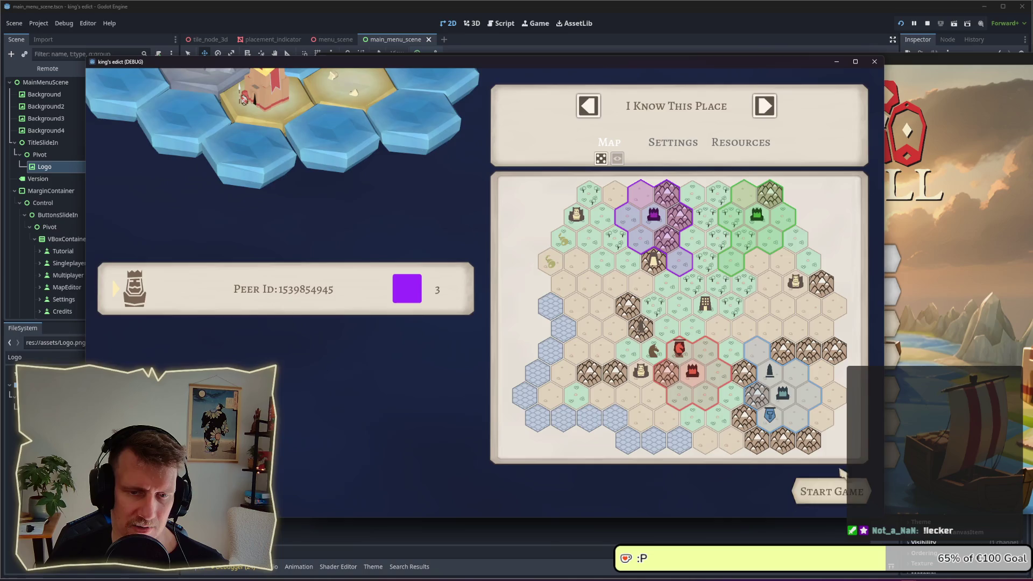
click(840, 490)
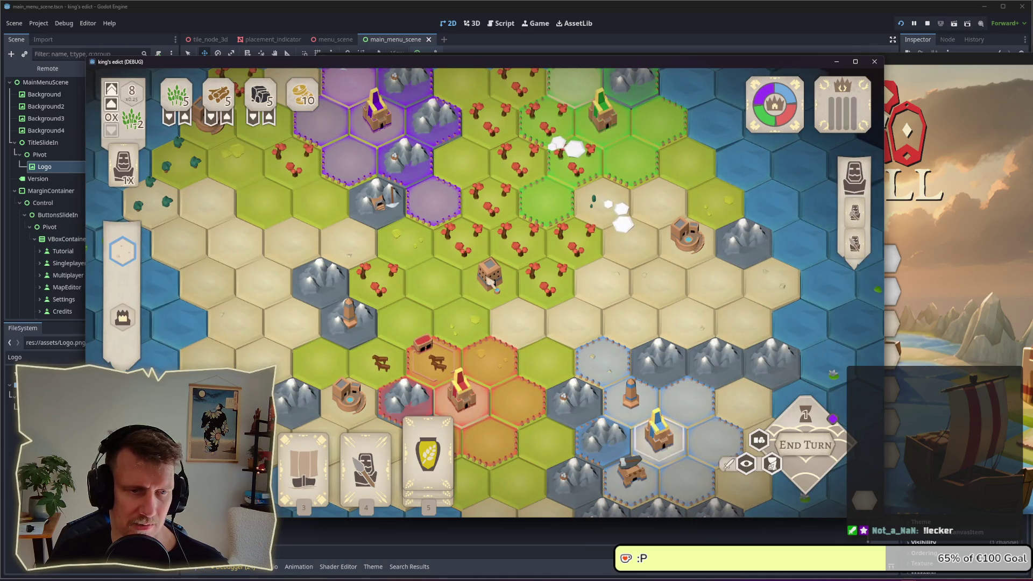
Select the purple castle tile, clear the selection, and drag the map across the board.
click(385, 124)
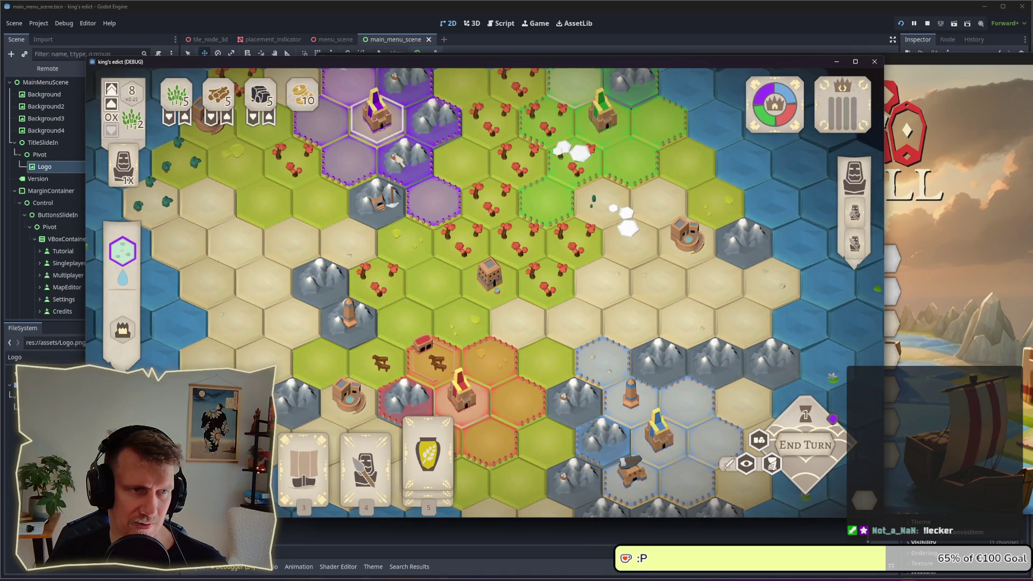
right_click(399, 160)
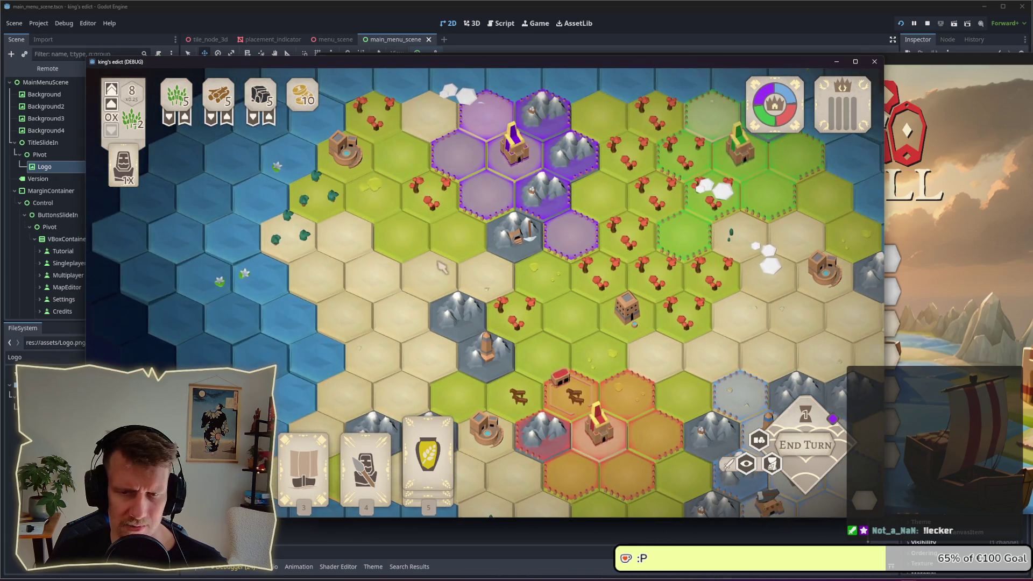
click(1001, 329)
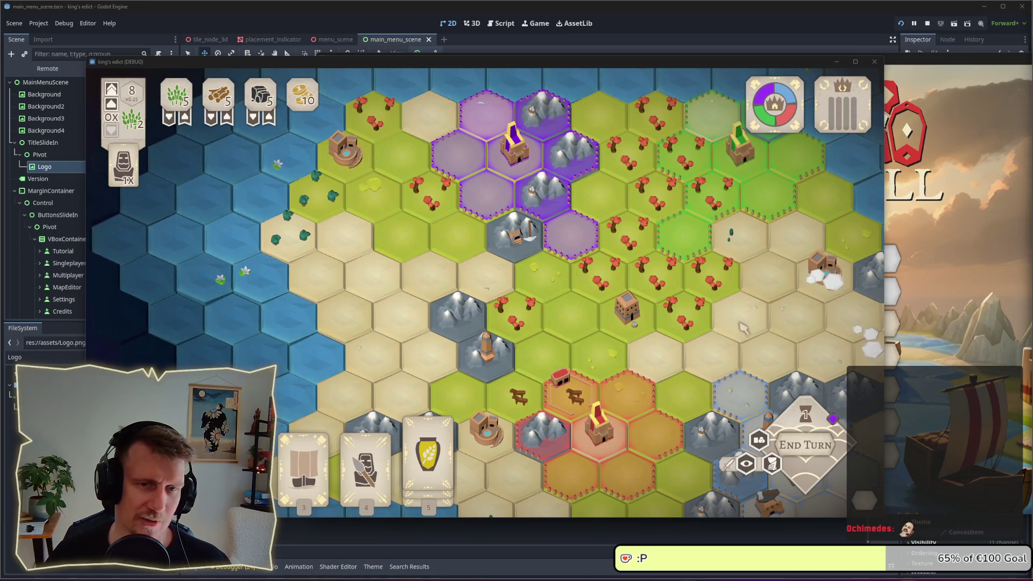
drag(745, 330, 624, 223)
Pan with the arrow keys to the purple and orange-red castle regions, then stop the game.
key(Left)
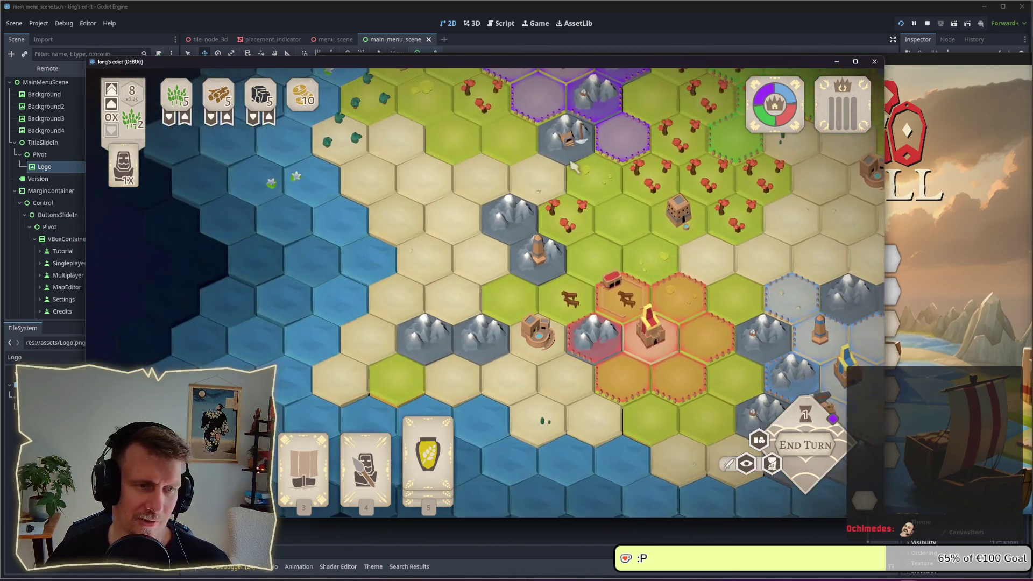
key(Up)
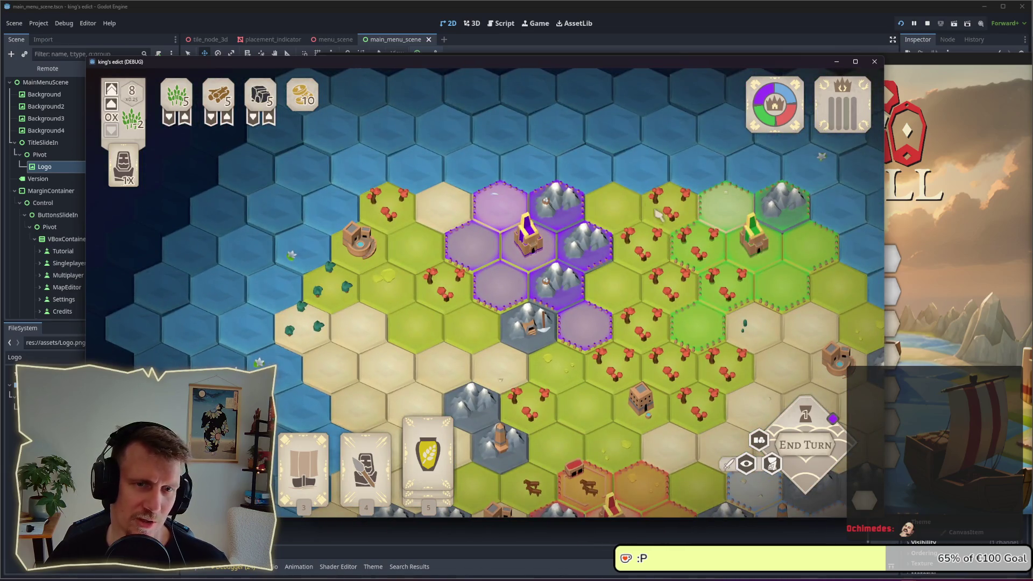
key(Up)
key(Right)
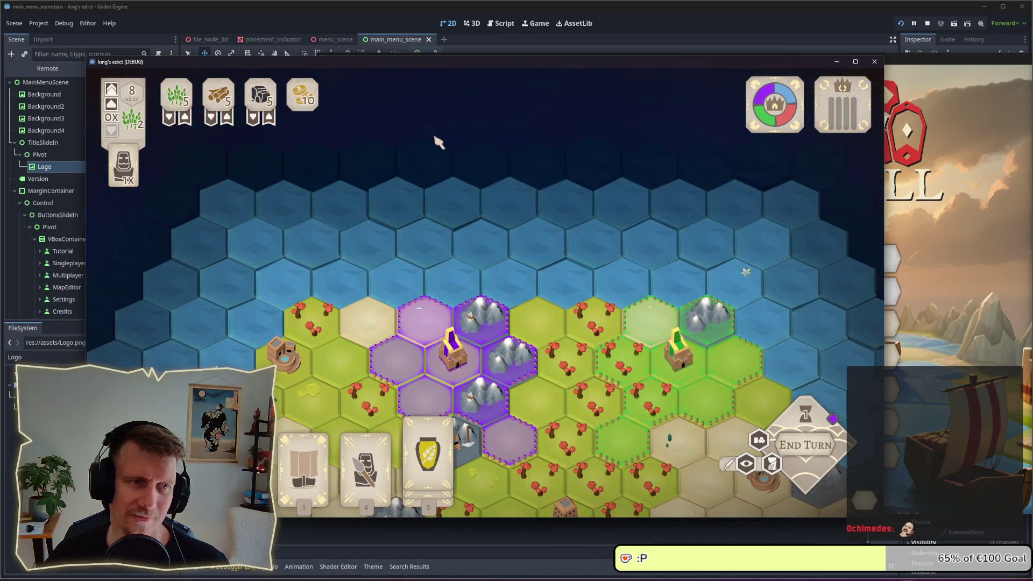
key(Down)
key(Right)
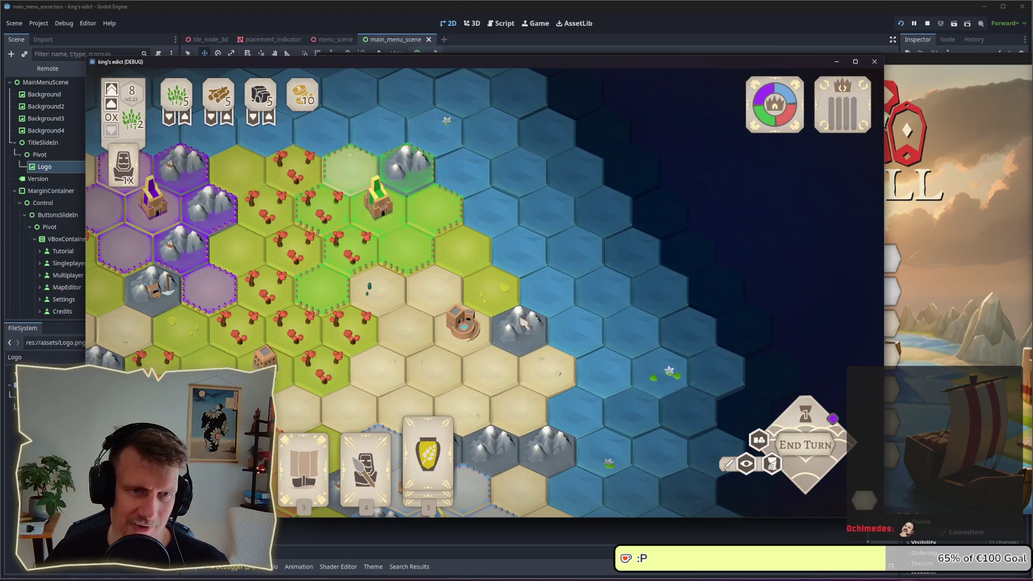
key(Left)
key(Down)
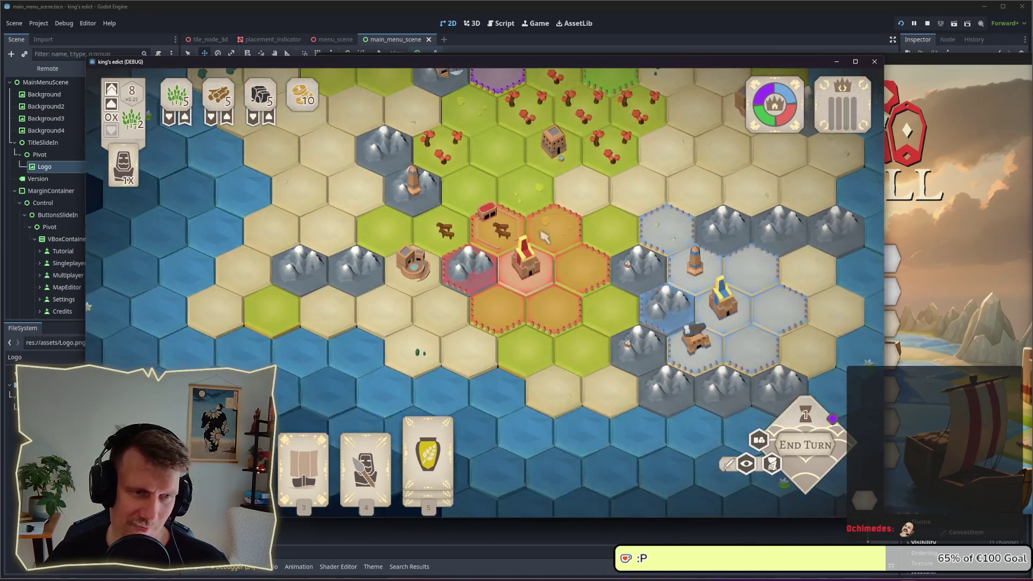
key(Up)
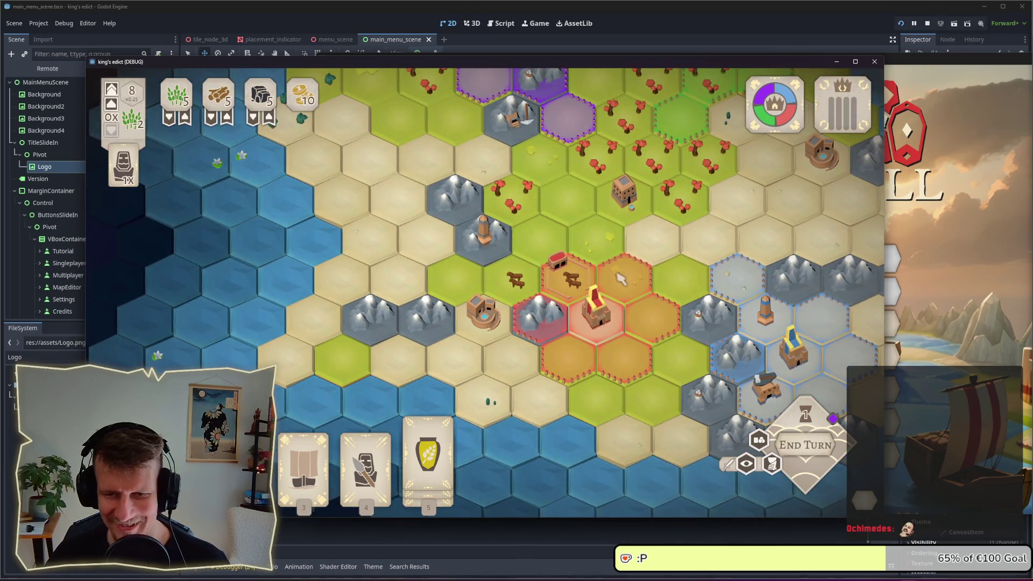
key(F8)
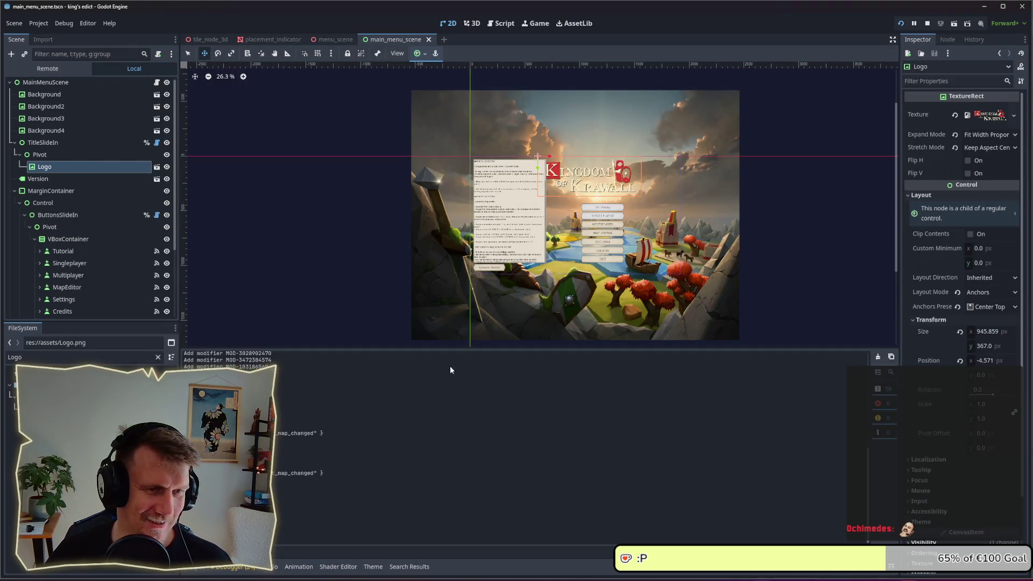
Copy the triangle cursor and paste it over the arrow in the lower mouse_cursor artboard.
key(alt+Tab)
key(Tab)
key(Tab)
key(Tab)
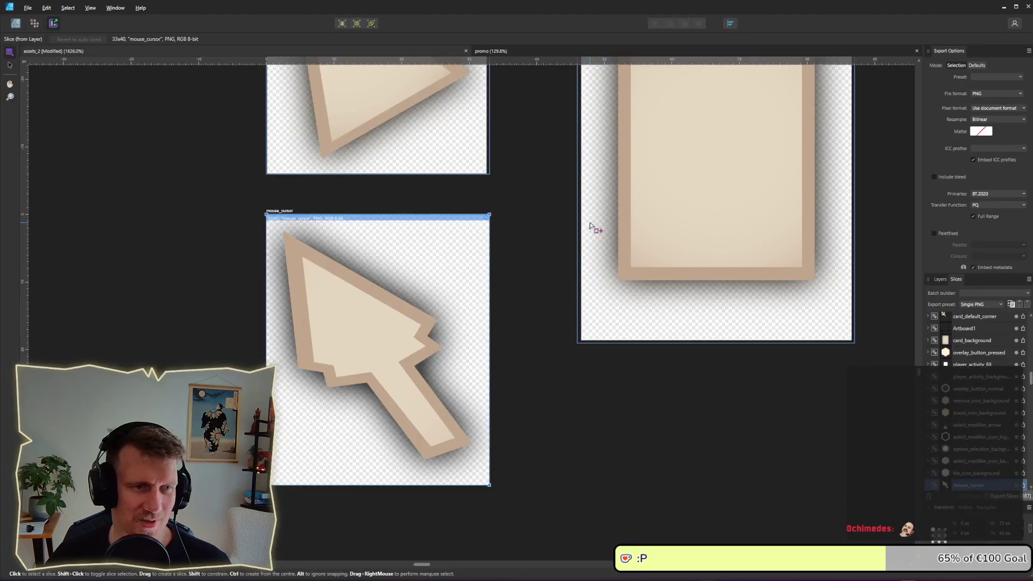
scroll(554, 373, down, 3)
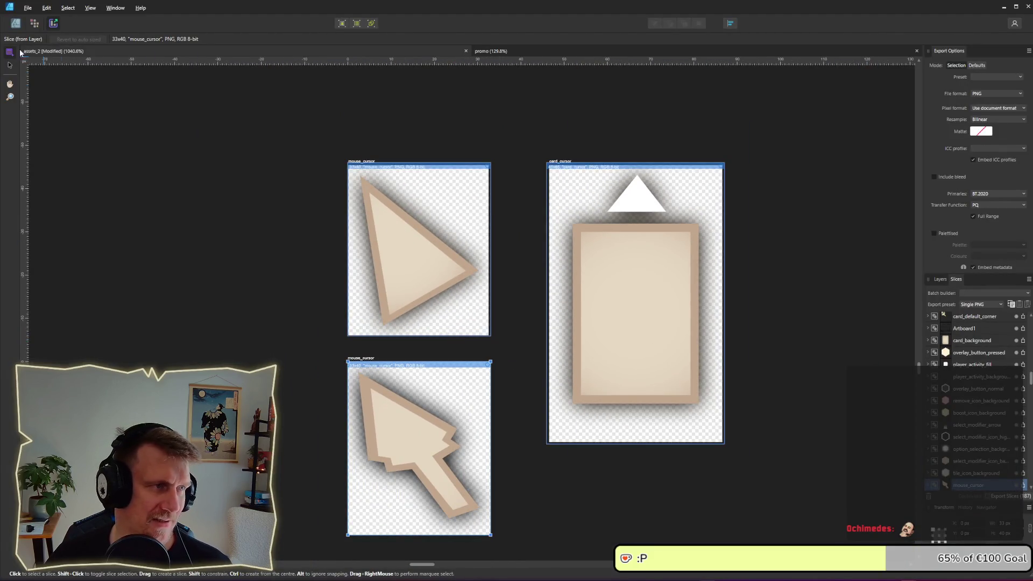
click(15, 24)
scroll(409, 242, down, 5)
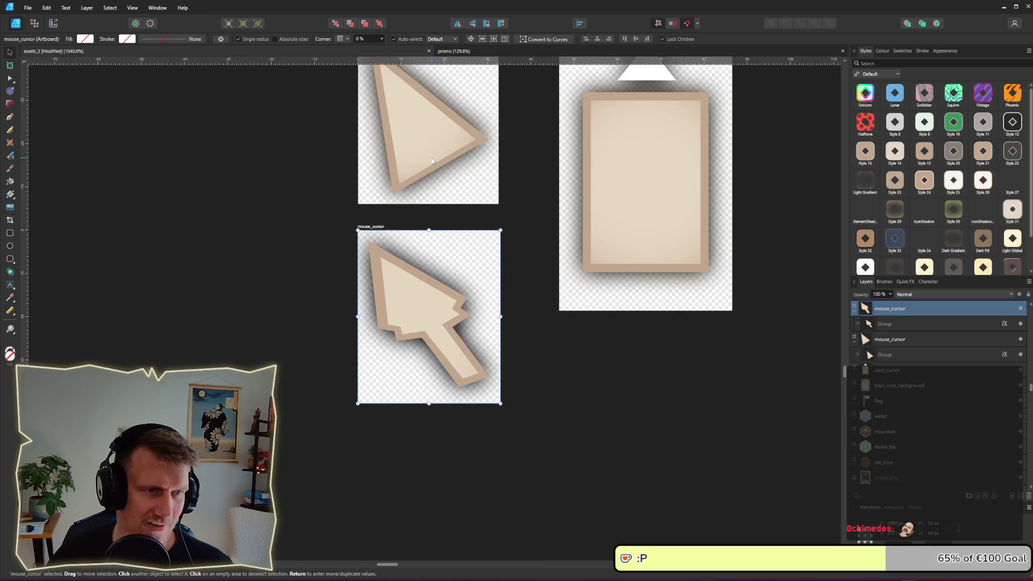
click(434, 174)
key(ctrl+c)
click(422, 315)
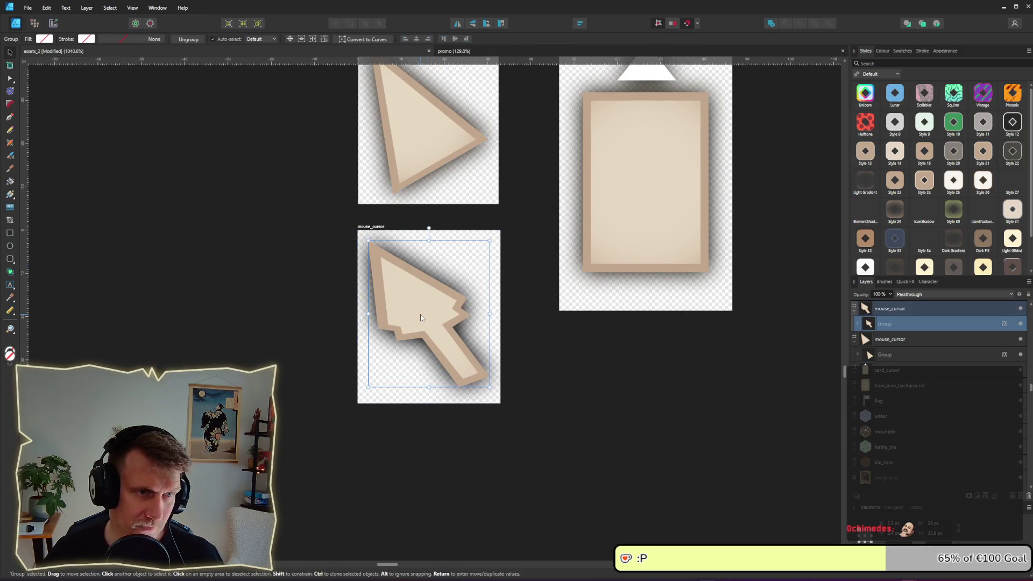
key(ctrl+v)
drag(422, 317, 422, 337)
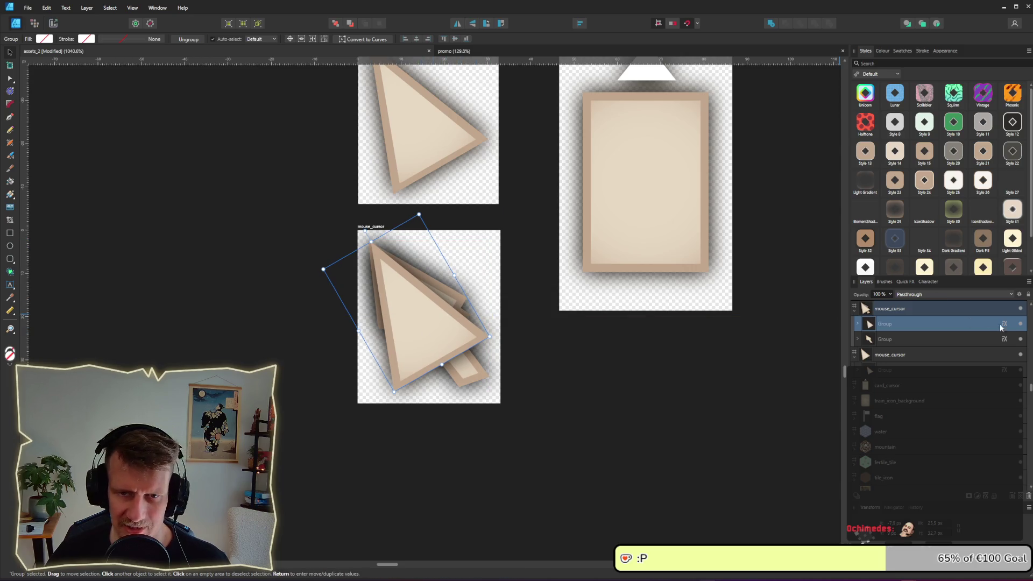
Lower the copy's opacity to 55% and keep it inside mouse_cursor behind the cursor shape.
click(889, 294)
drag(893, 305, 865, 308)
click(473, 371)
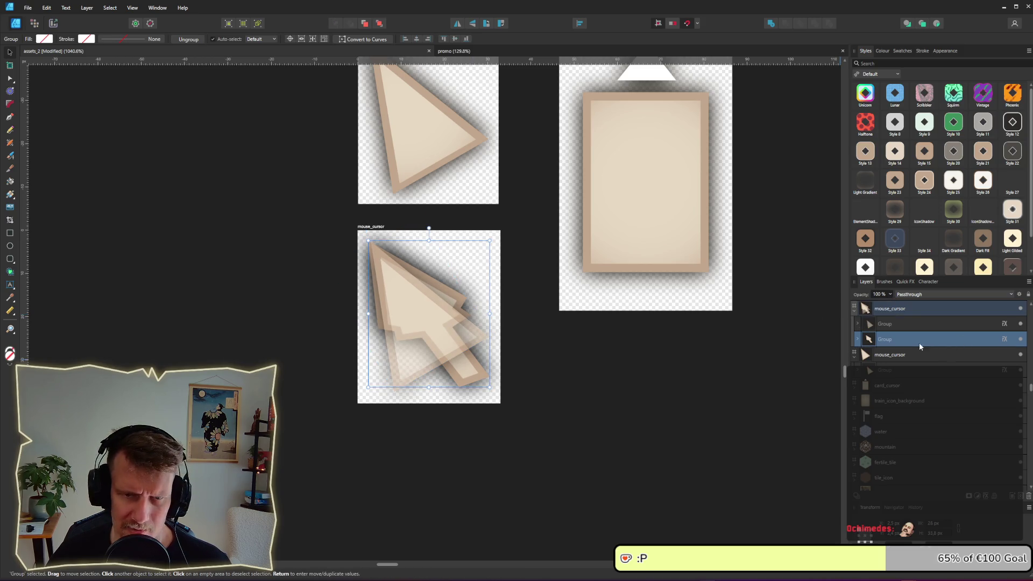
scroll(892, 323, up, 1)
drag(892, 323, 892, 323)
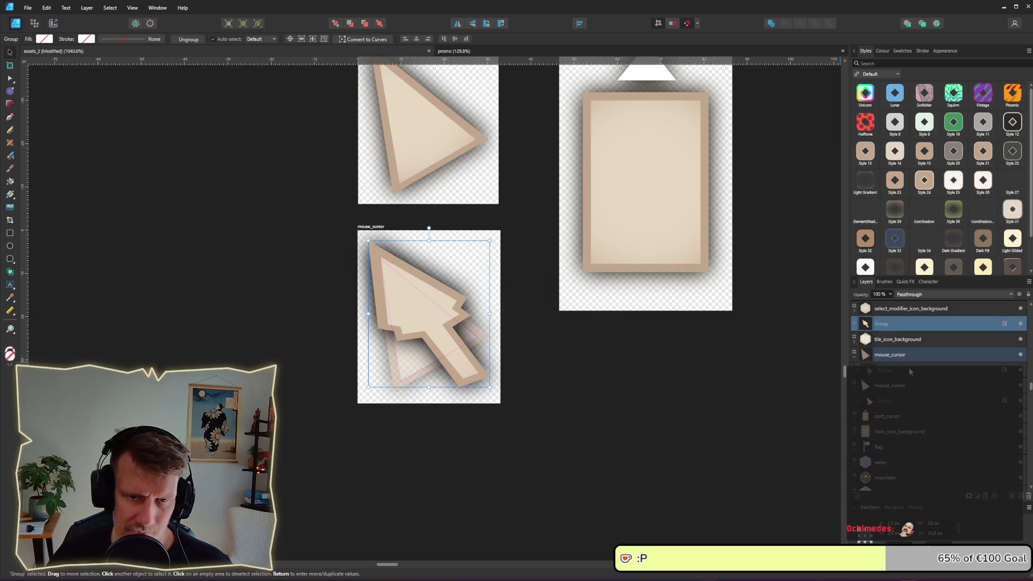
click(890, 374)
mouse_move(891, 384)
mouse_down()
mouse_move(891, 355)
mouse_move(889, 365)
mouse_move(825, 369)
mouse_up()
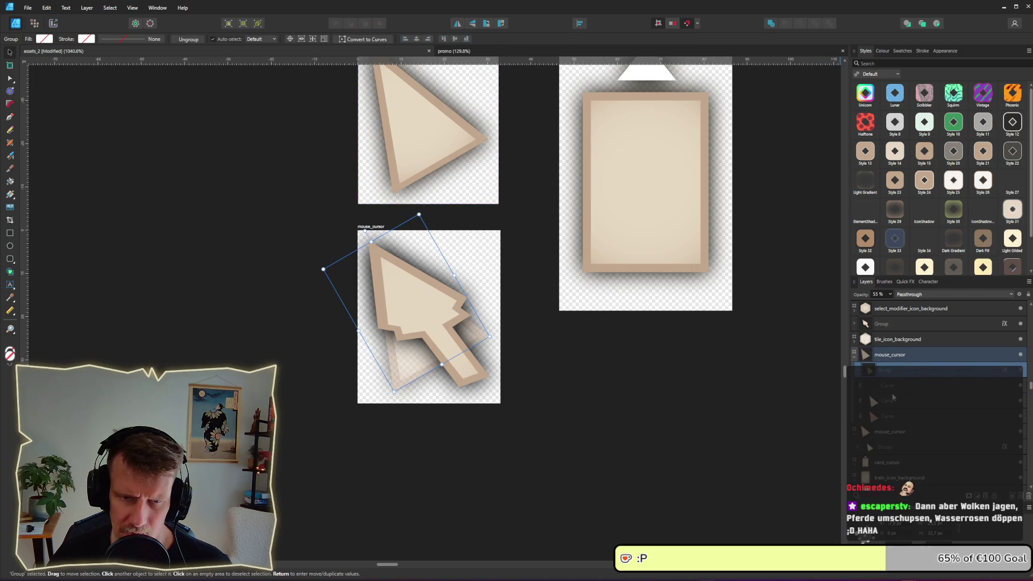
click(881, 358)
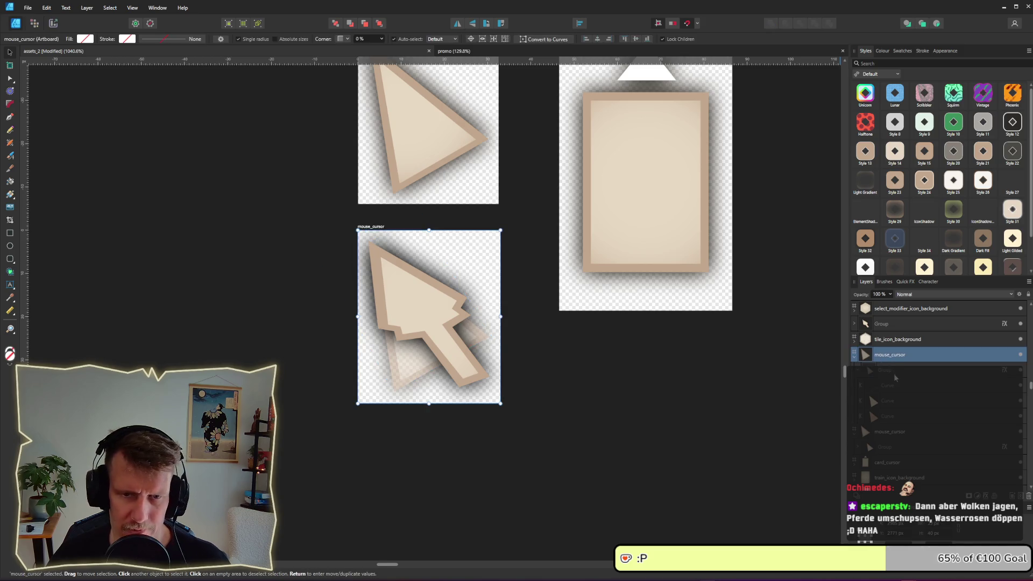
mouse_move(881, 358)
mouse_down()
mouse_move(893, 369)
mouse_move(900, 425)
mouse_move(686, 383)
mouse_up()
click(544, 349)
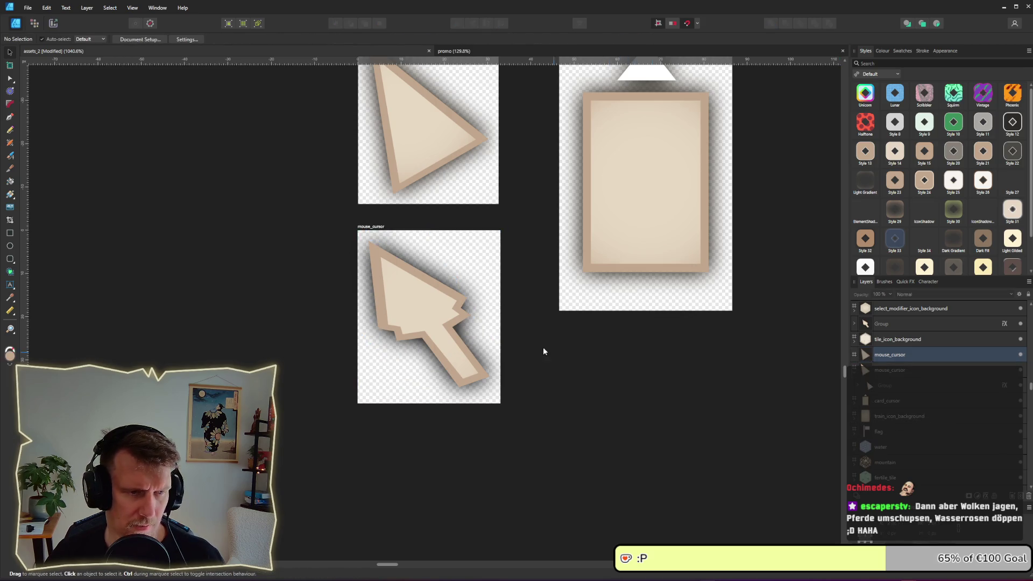
click(425, 301)
key(ctrl+z)
key(ctrl+z)
key(ctrl+z)
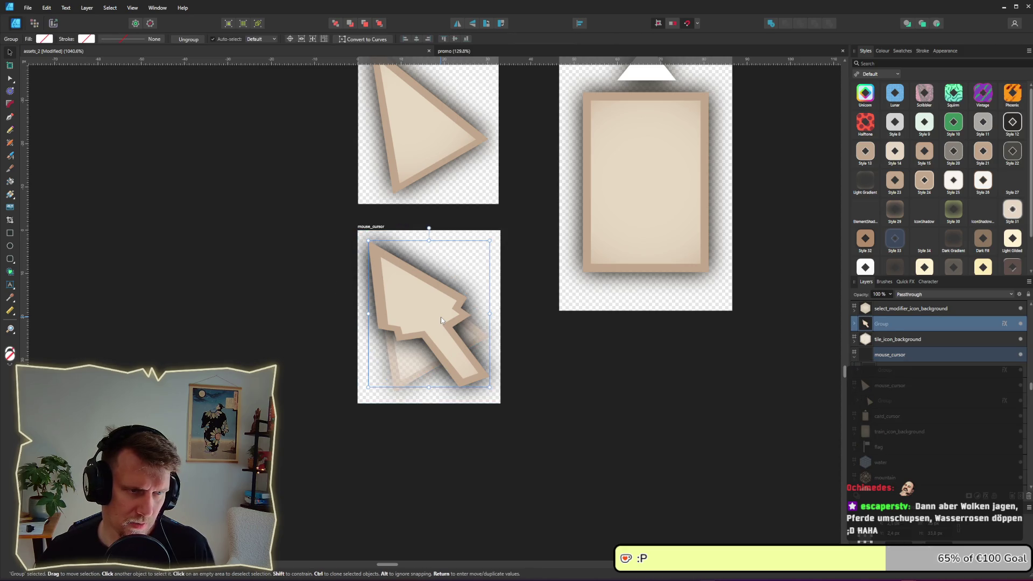
key(ctrl+z)
key(ctrl+z)
Select the arrow's curves and drag their nodes into a wide triangular head with reshaped notch.
double_click(464, 357)
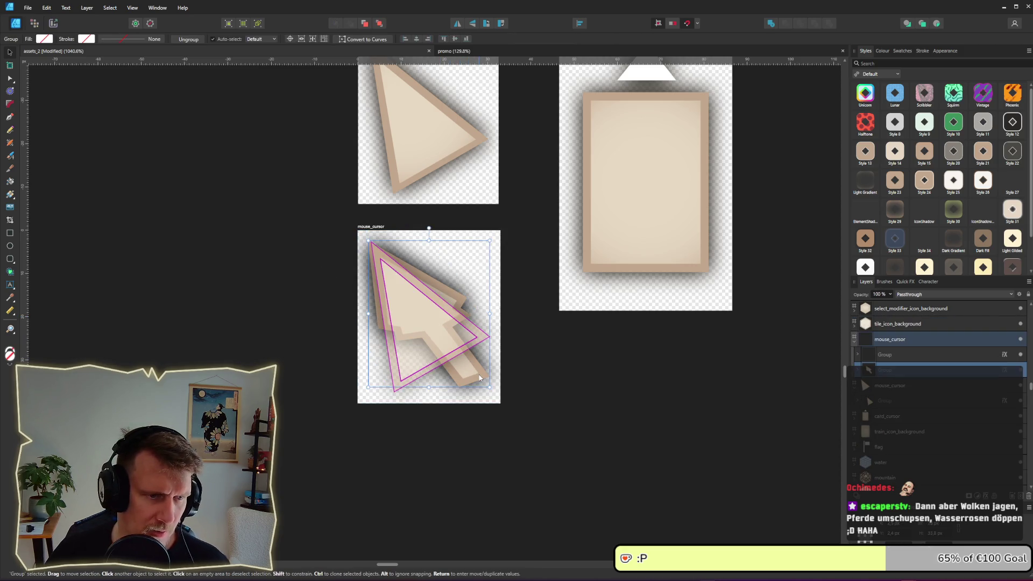
scroll(464, 355, up, 5)
click(881, 386)
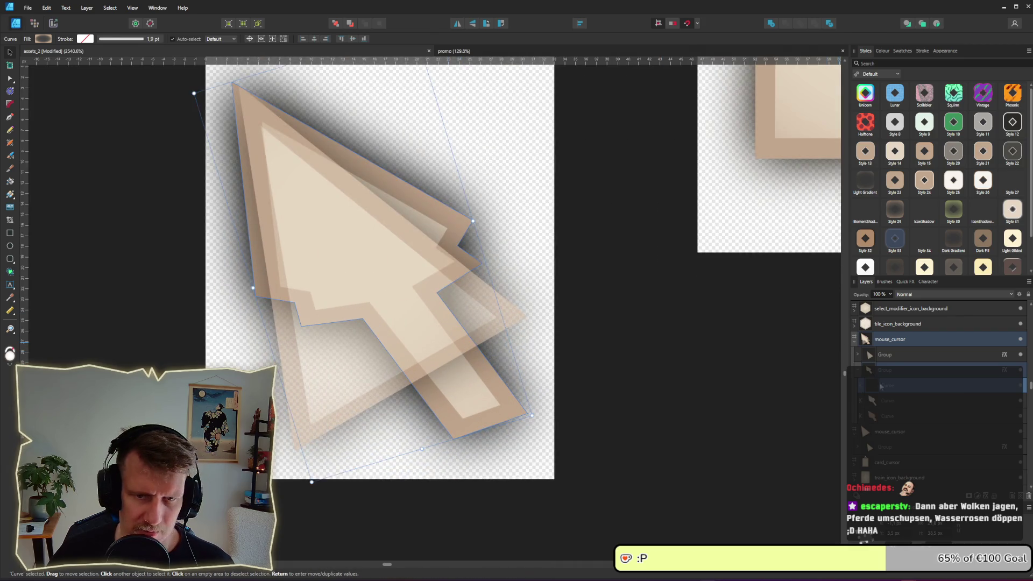
shift+click(895, 401)
shift+click(881, 412)
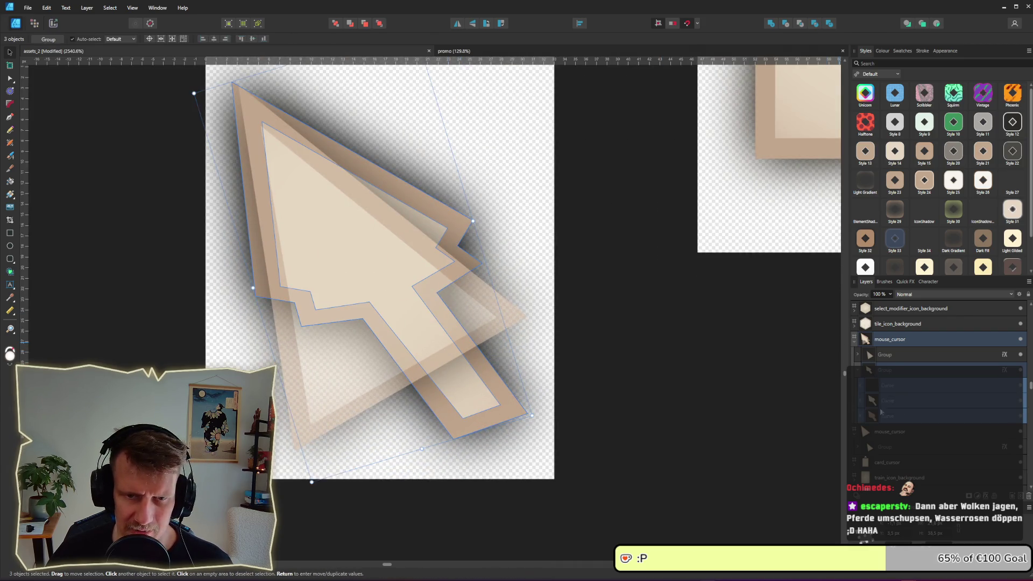
click(10, 79)
mouse_move(207, 190)
mouse_down()
mouse_move(473, 300)
mouse_move(502, 349)
mouse_up()
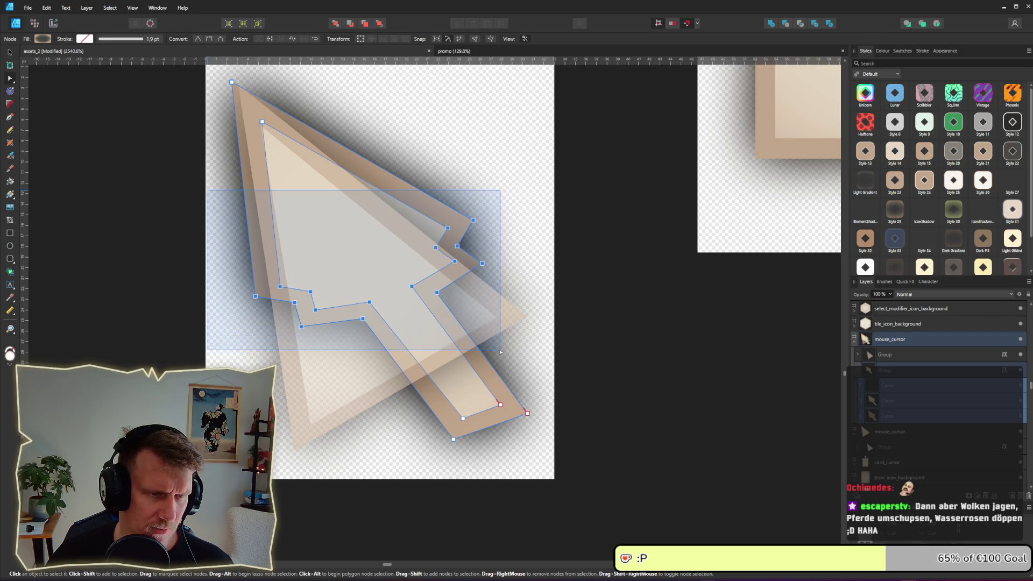
mouse_move(437, 293)
mouse_down()
mouse_move(470, 402)
mouse_move(466, 385)
mouse_up()
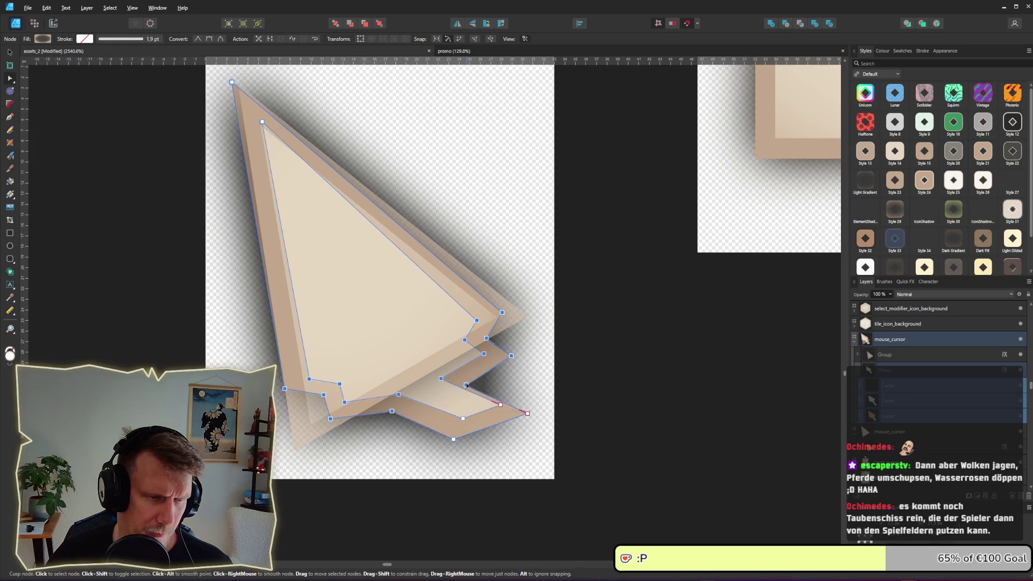
drag(415, 276, 528, 394)
mouse_move(467, 384)
mouse_down()
mouse_move(491, 383)
mouse_move(482, 375)
mouse_up()
Move the lower nodes to form a short stepped tail aligned with the outline.
mouse_move(226, 344)
mouse_down()
mouse_move(412, 413)
mouse_move(391, 416)
mouse_move(390, 439)
mouse_move(394, 406)
mouse_move(476, 458)
mouse_up()
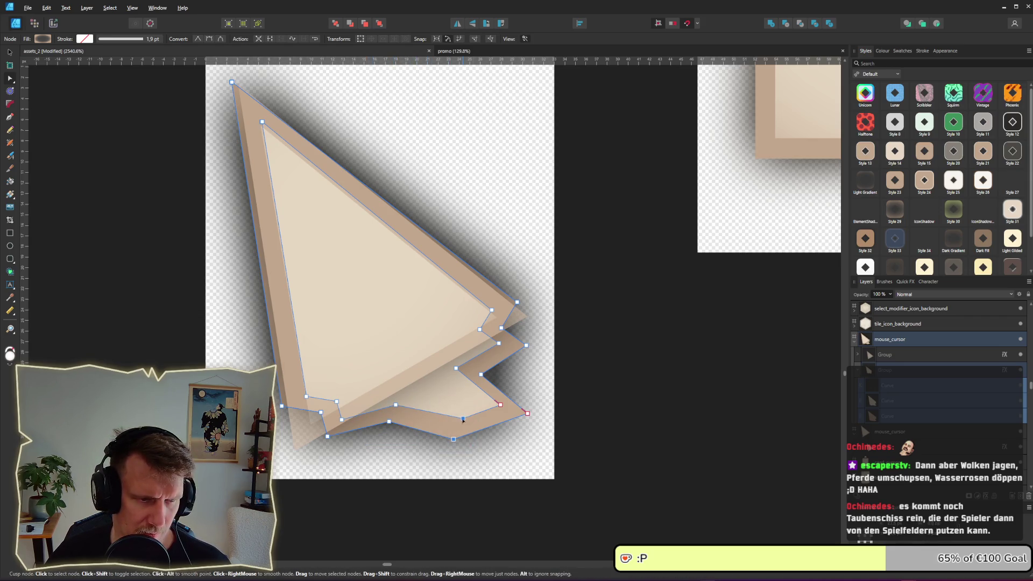
drag(464, 418, 432, 442)
drag(433, 442, 422, 443)
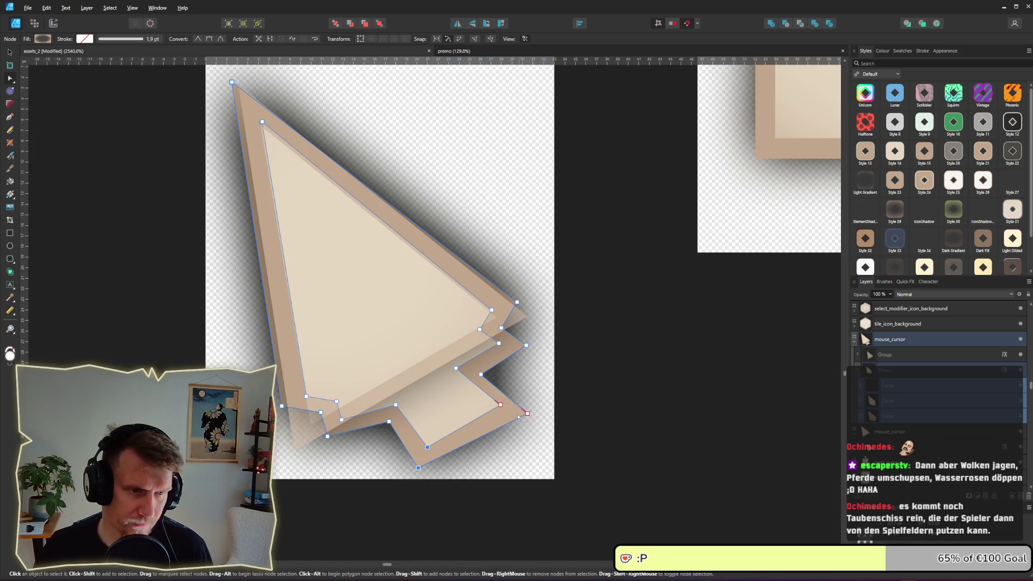
drag(528, 414, 523, 420)
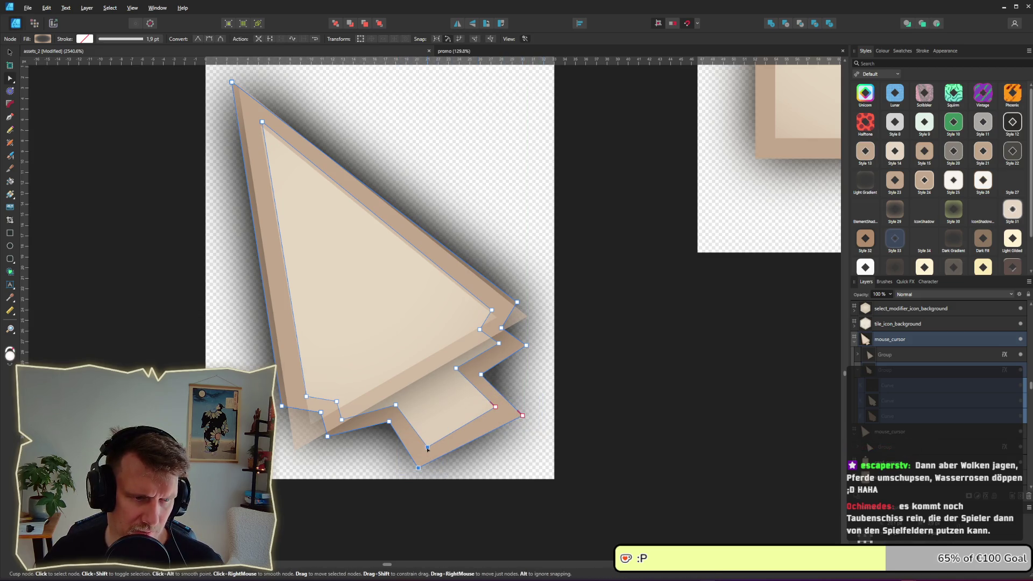
drag(416, 451, 421, 451)
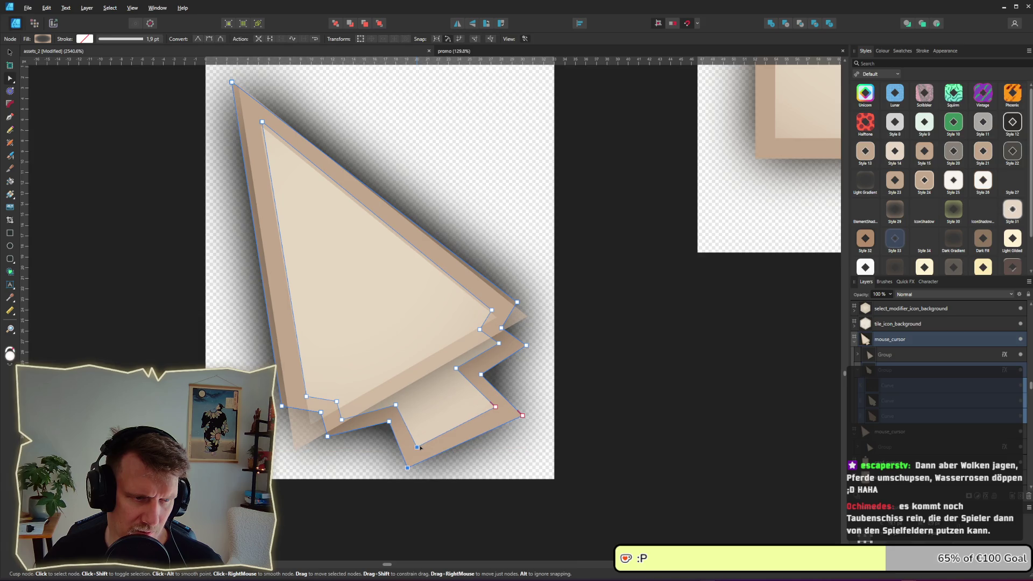
Clear the node selection and return to the Move tool with the cursor group selected.
click(642, 367)
click(886, 371)
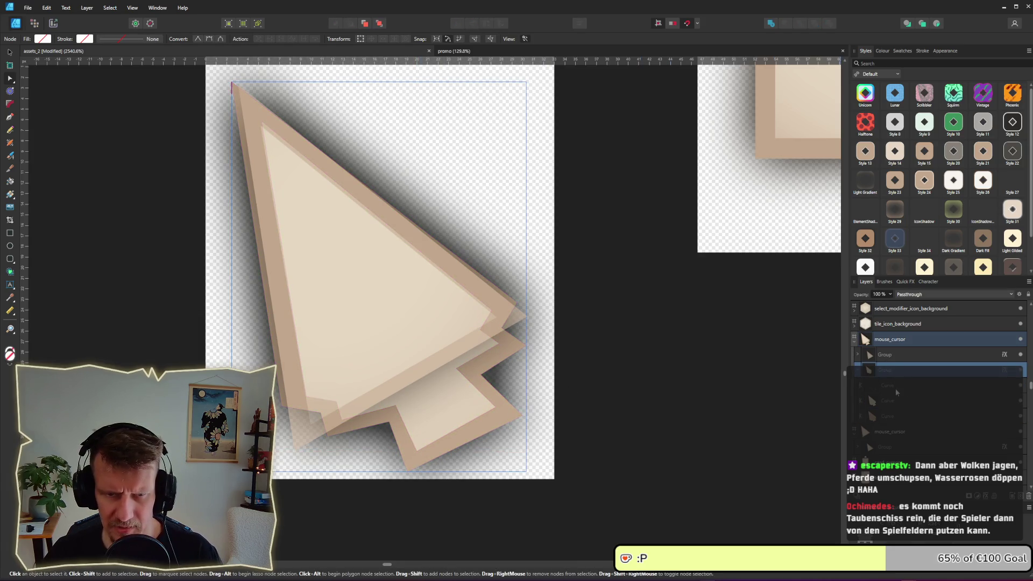
click(889, 434)
click(442, 362)
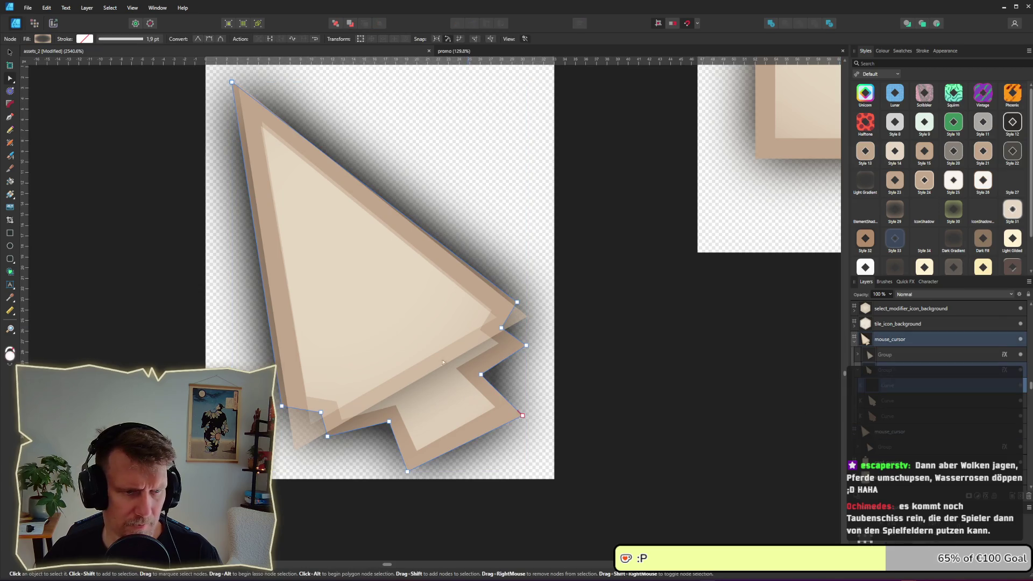
click(403, 310)
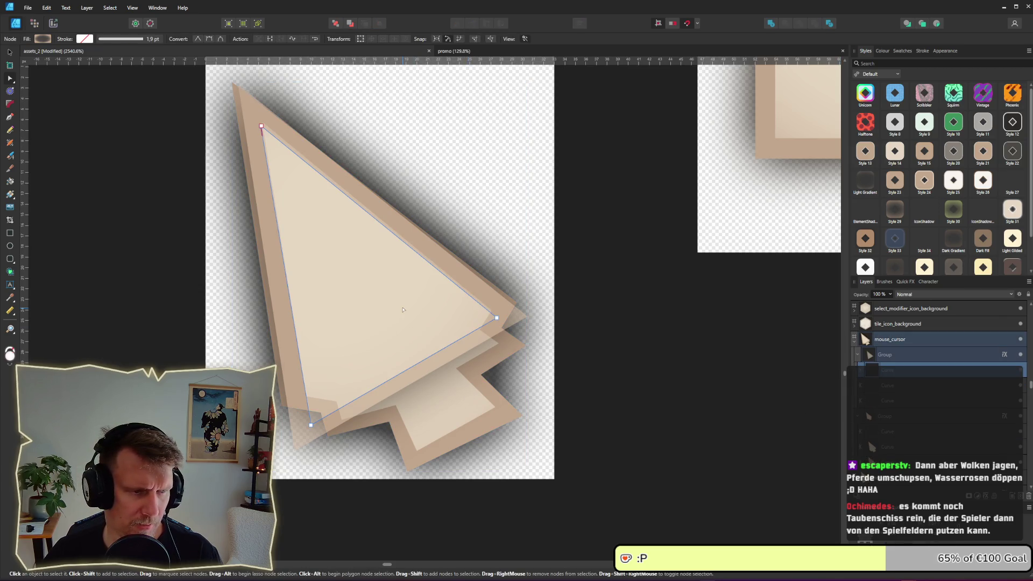
click(9, 54)
click(898, 356)
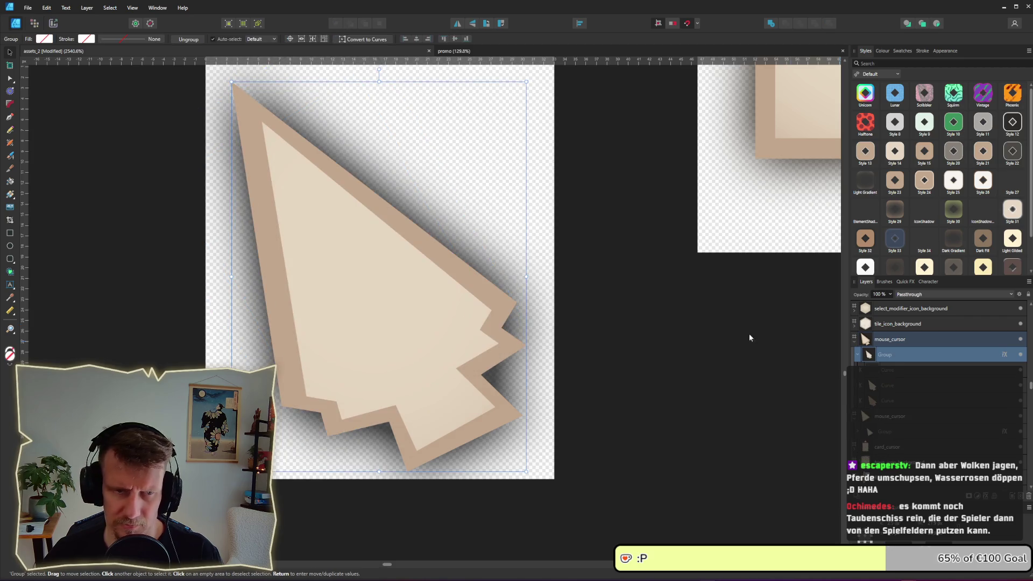
scroll(502, 275, down, 5)
Export the reshaped mouse_cursor slice from the Export persona, overwriting mouse_cursor.png.
click(561, 364)
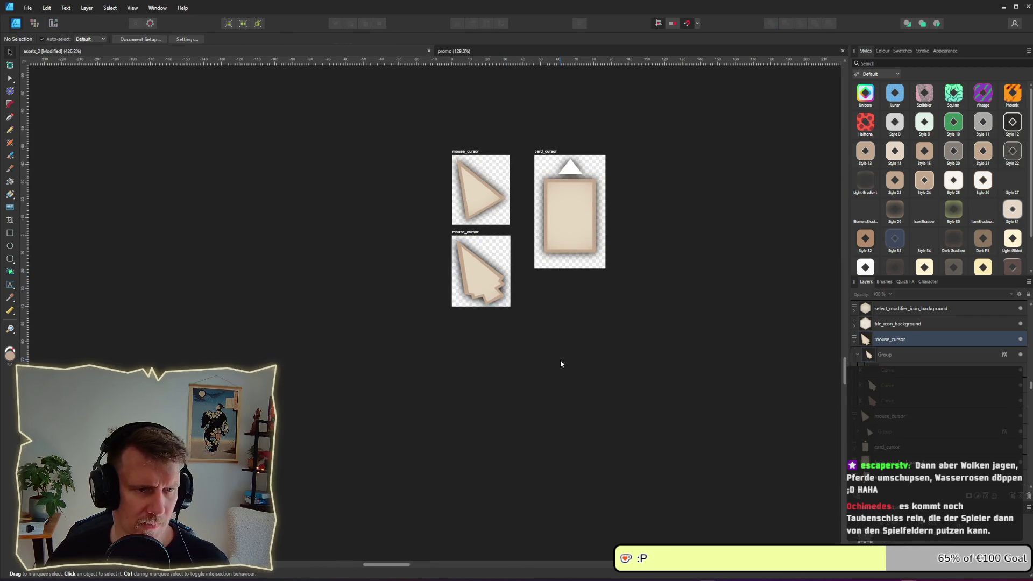
scroll(561, 365, down, 3)
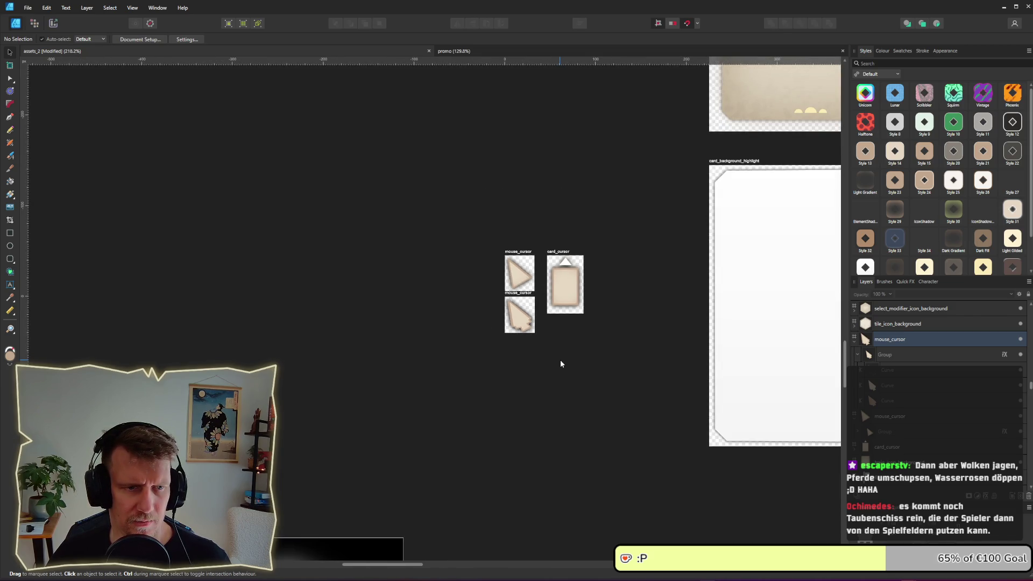
scroll(561, 365, up, 5)
click(53, 23)
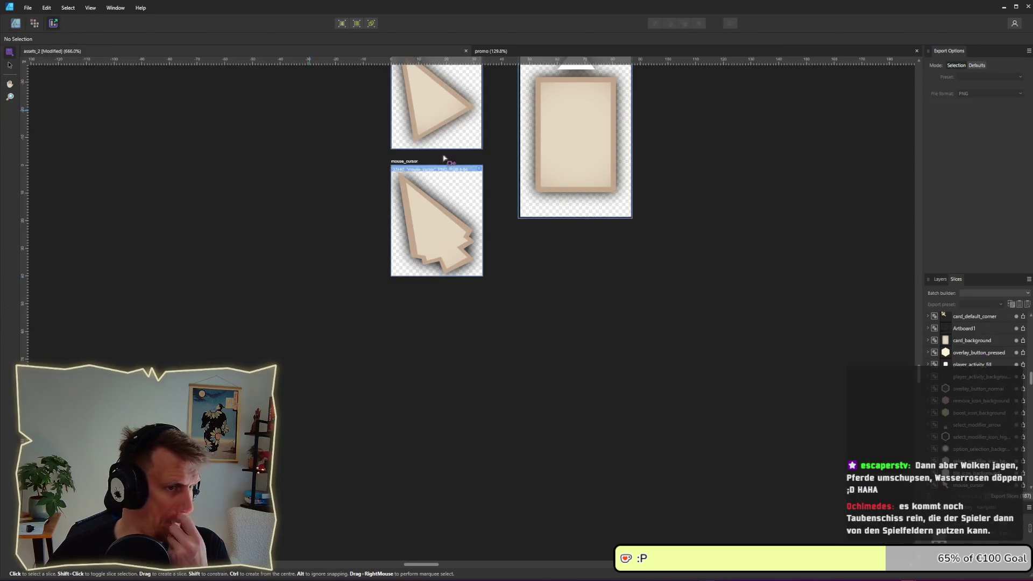
click(446, 187)
click(1024, 490)
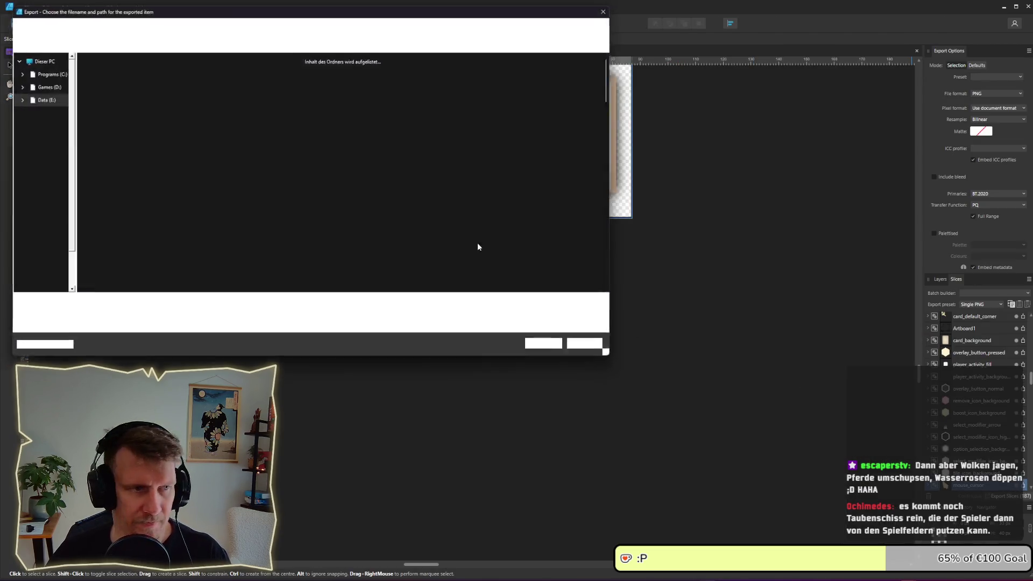
key(Return)
key(Return)
key(alt+Tab)
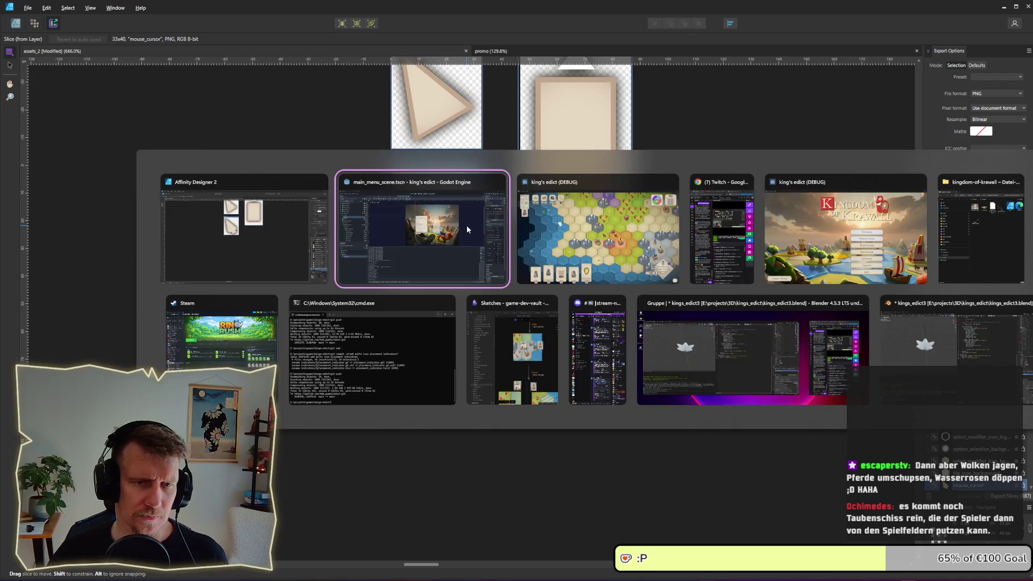
Close and relaunch the game, then create a new multiplayer game.
key(alt+Tab)
key(alt+Tab)
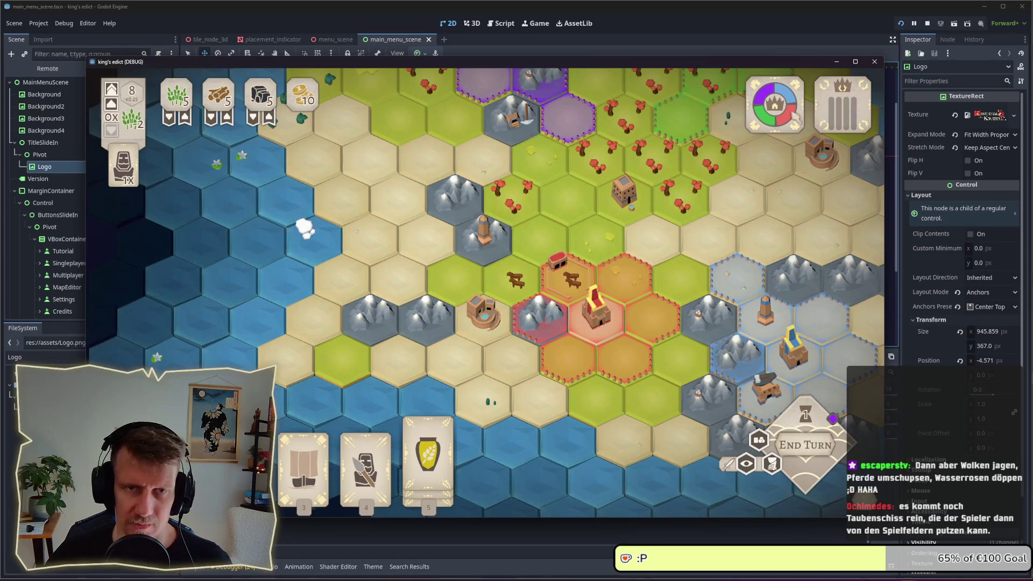
click(927, 23)
click(903, 24)
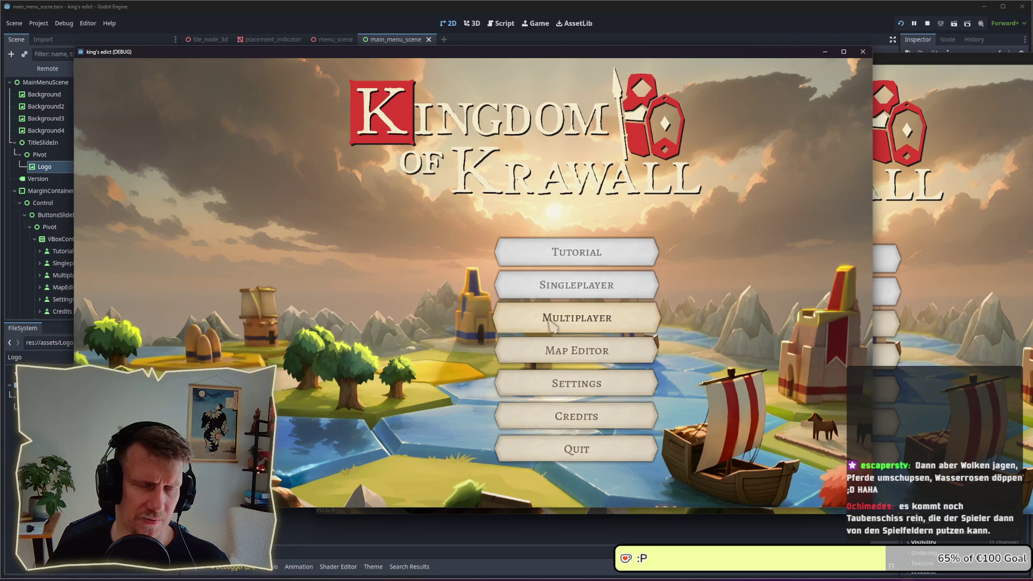
click(551, 317)
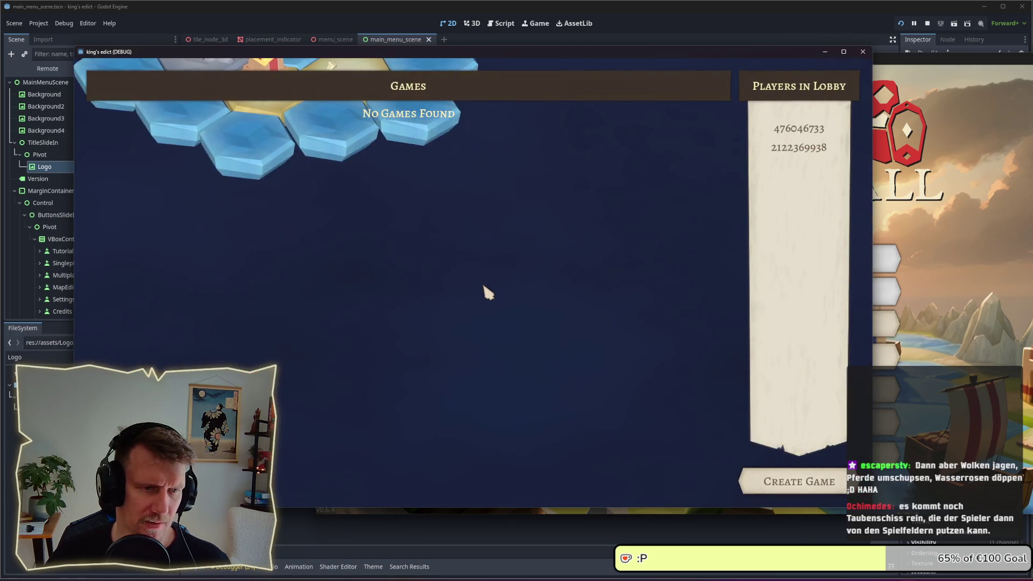
click(784, 481)
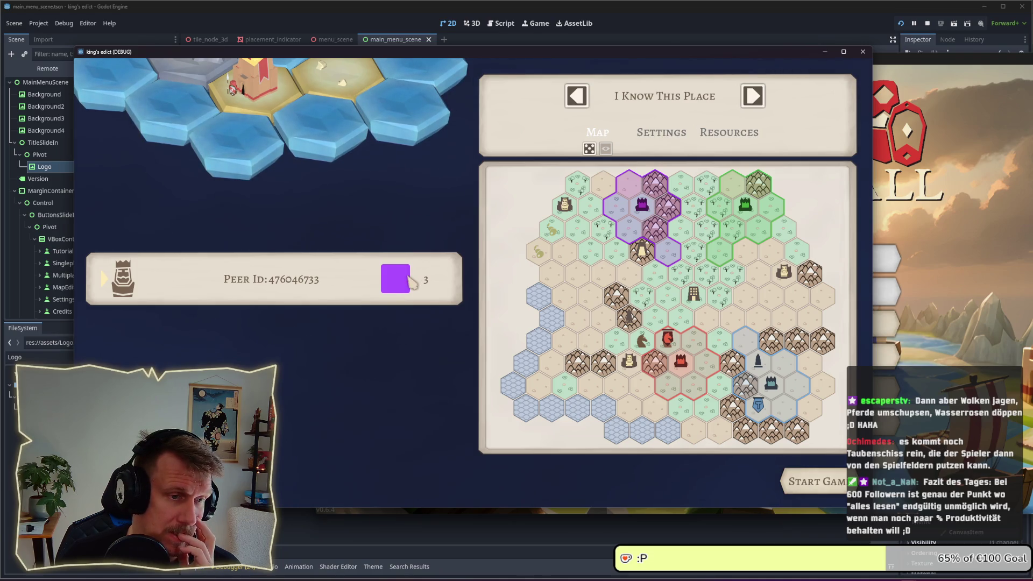
Switch the player colour to blue and back to purple, then go to Obsidian.
click(764, 396)
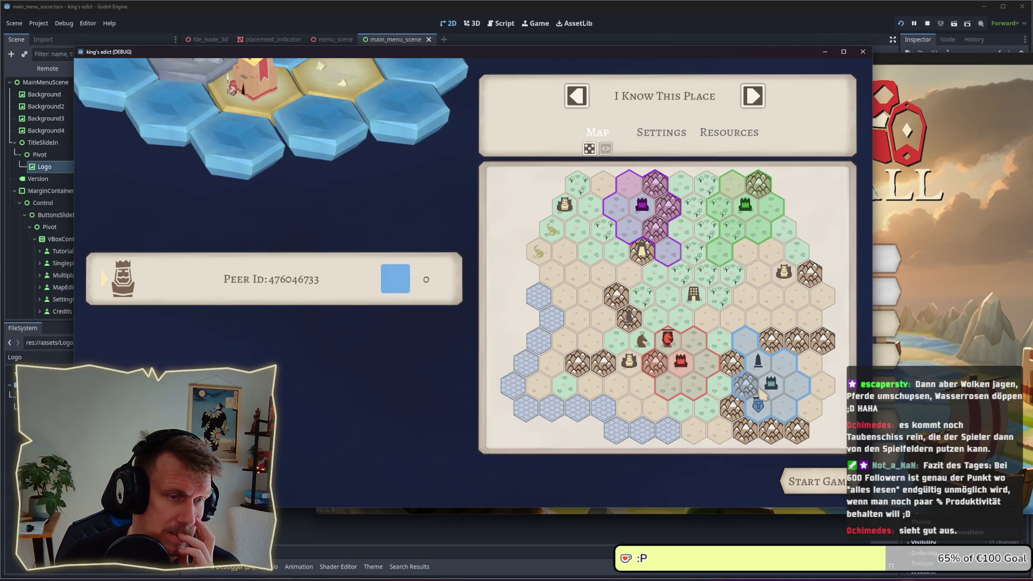
click(635, 225)
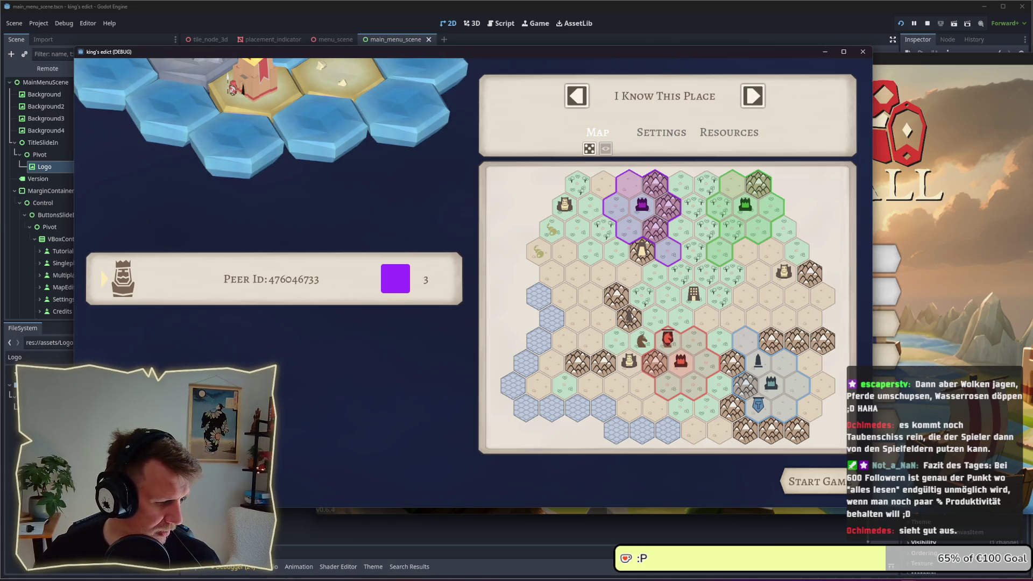
key(alt+Tab)
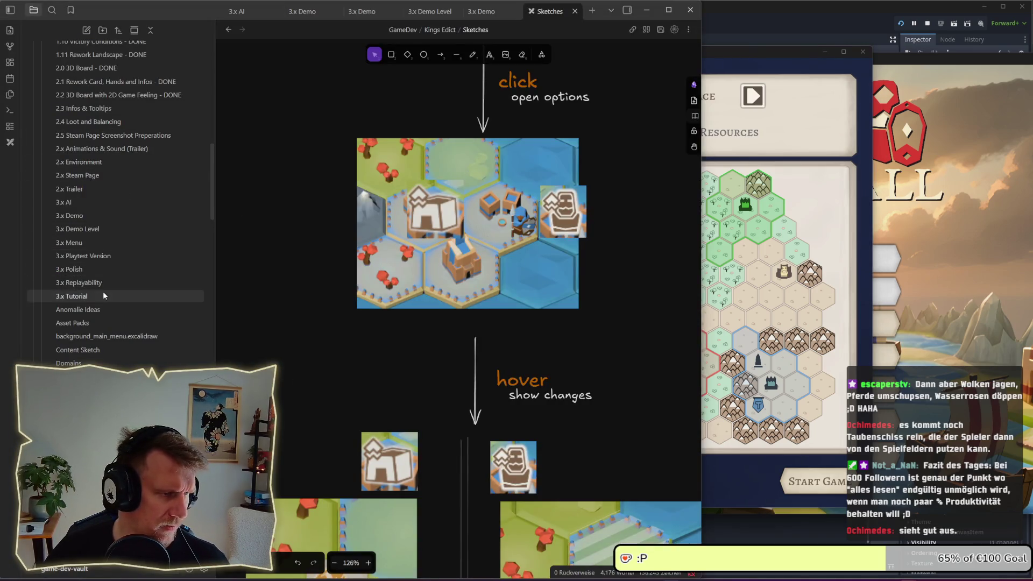
Add the to-do 'courser in player color' to the 3.x Polish note and minimize Obsidian.
click(99, 270)
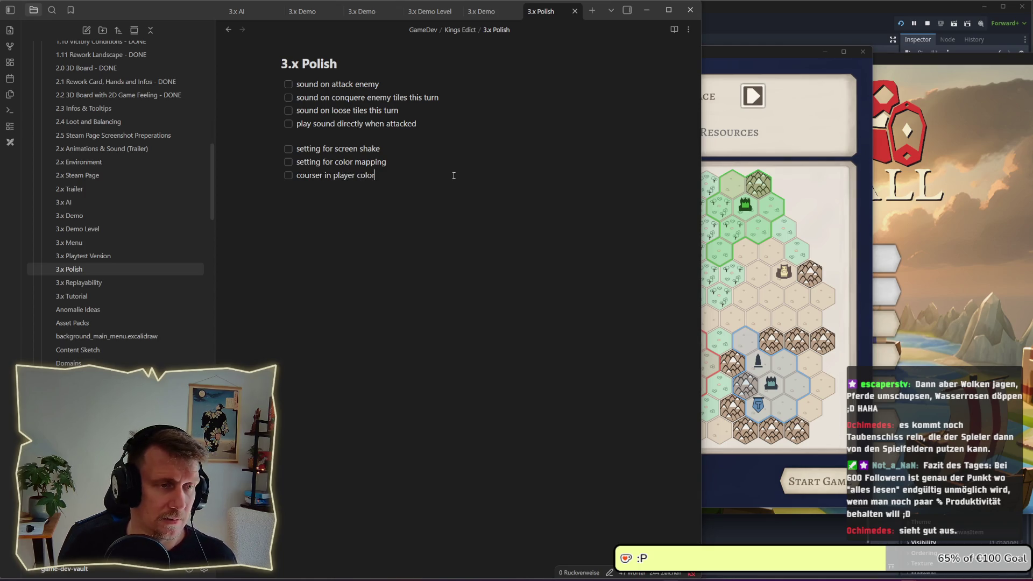
click(647, 10)
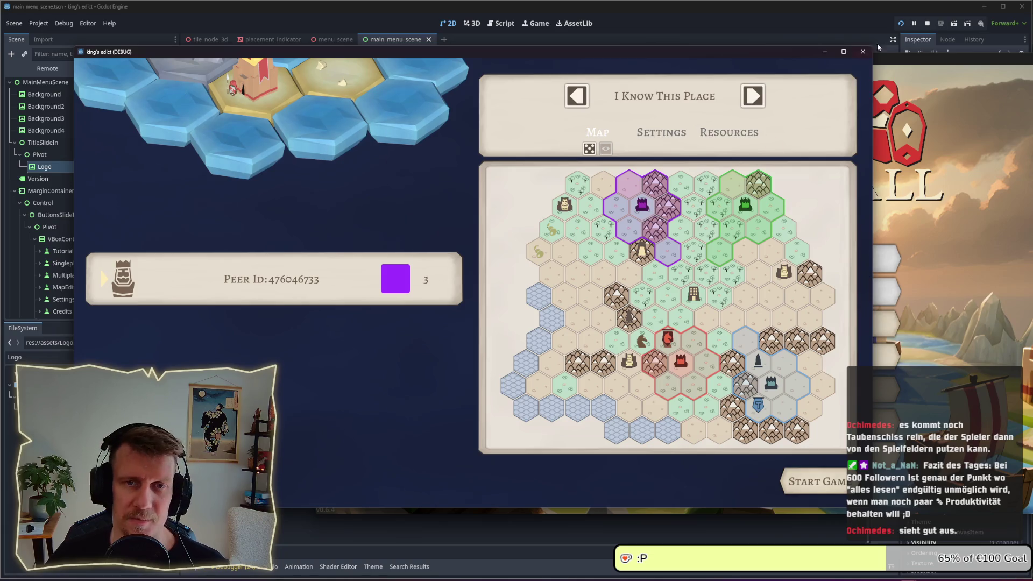
Stop the debug game with F8 and switch from Godot back to Affinity Designer 2.
key(F8)
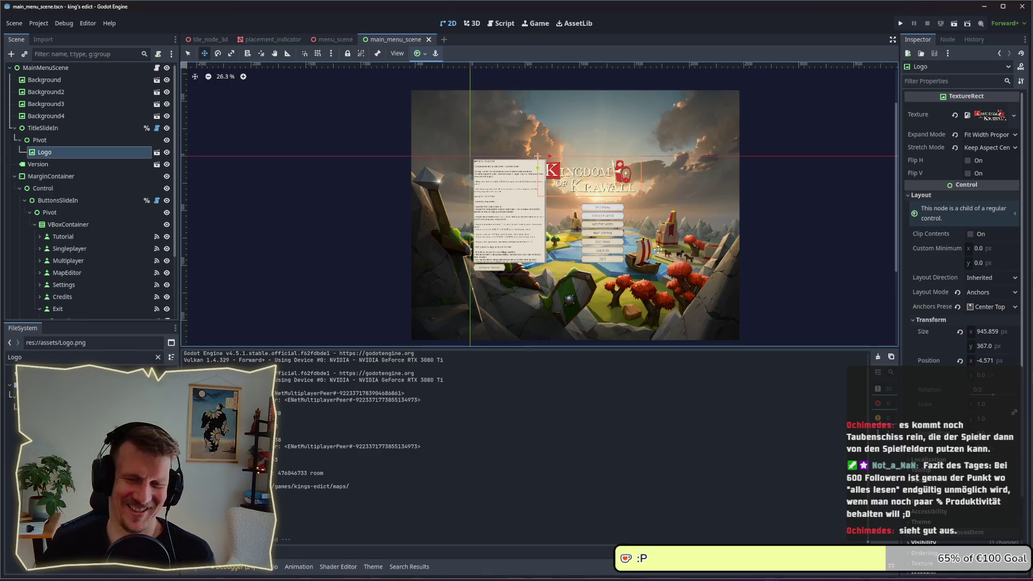
key(alt+Tab)
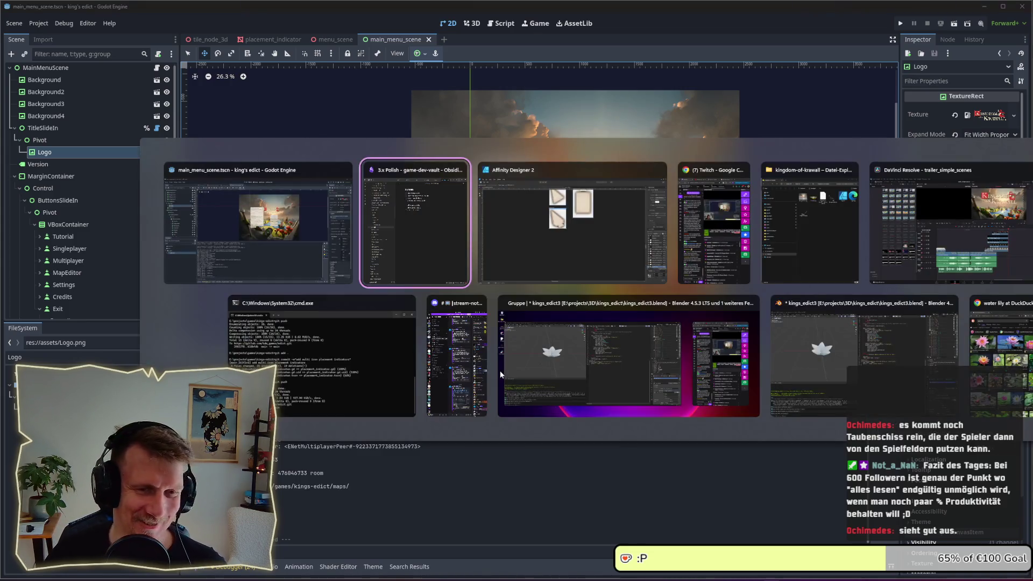
click(296, 238)
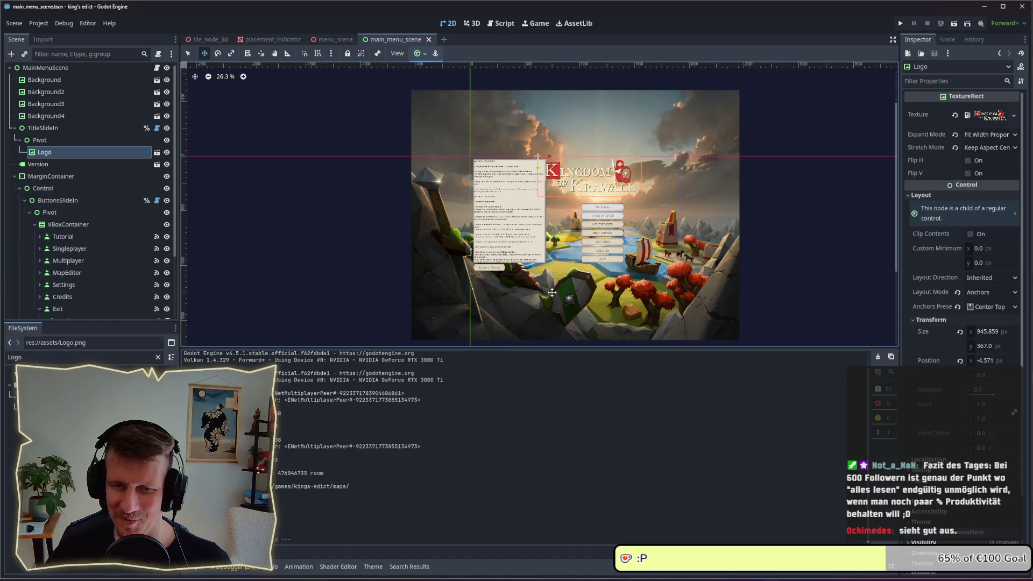
key(alt+Tab)
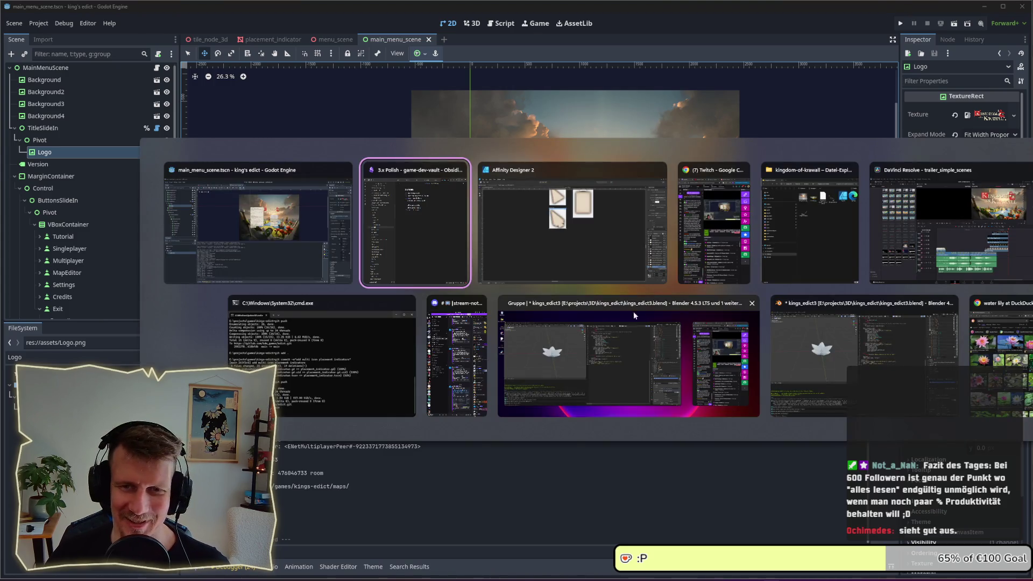
click(536, 252)
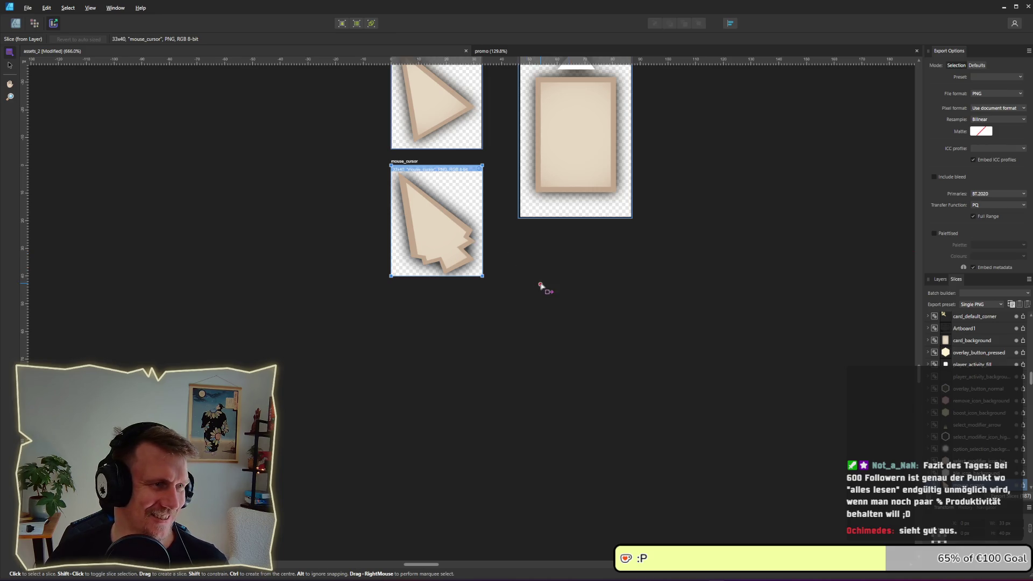
Lighten the inner arrow Curve's fill to a near-white cream at HSL lightness 95.
click(540, 286)
click(15, 24)
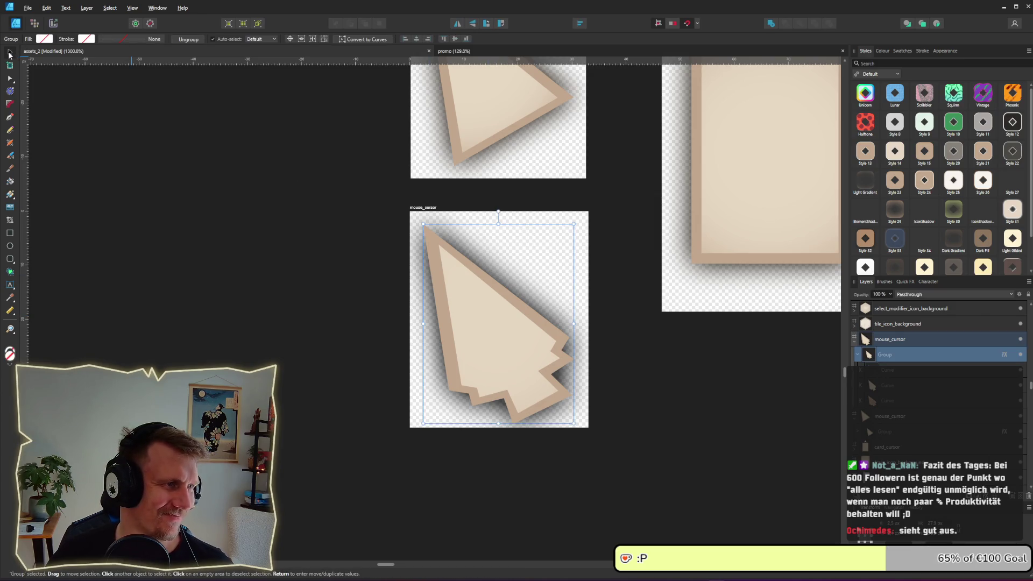
click(888, 385)
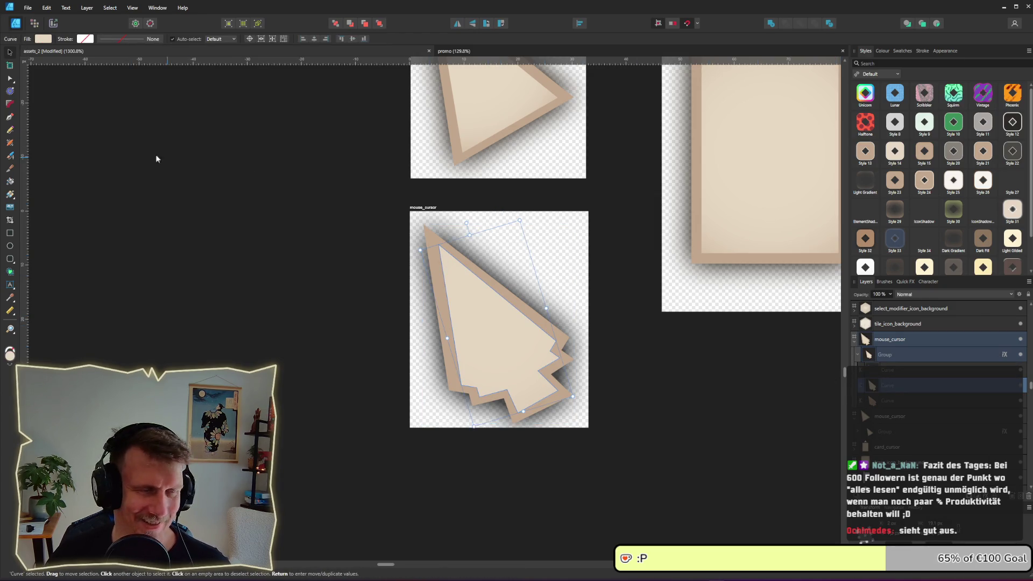
click(46, 40)
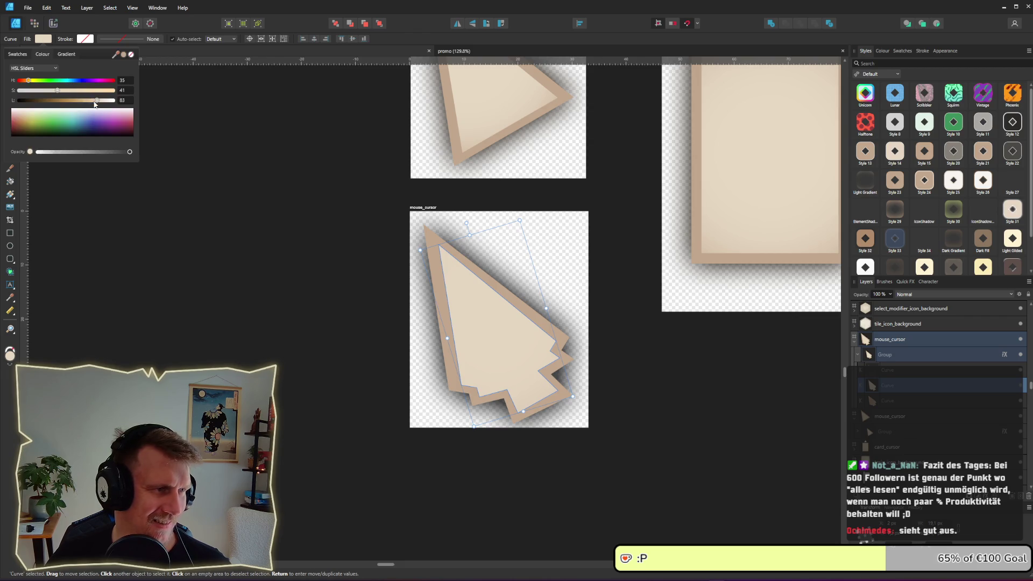
drag(94, 104, 99, 104)
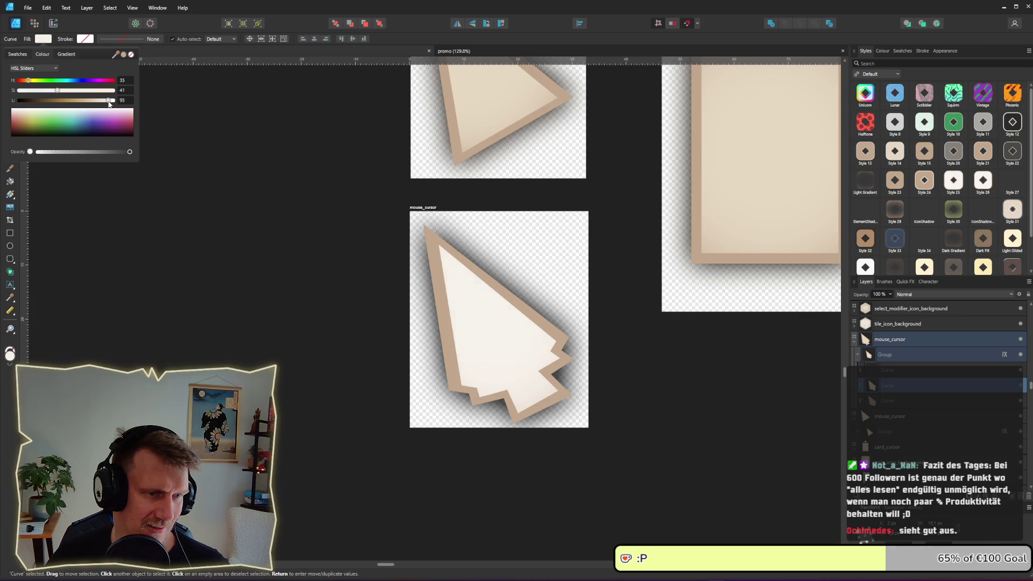
Nudge the inner light arrow's tip slightly down-left with the Node tool.
click(644, 384)
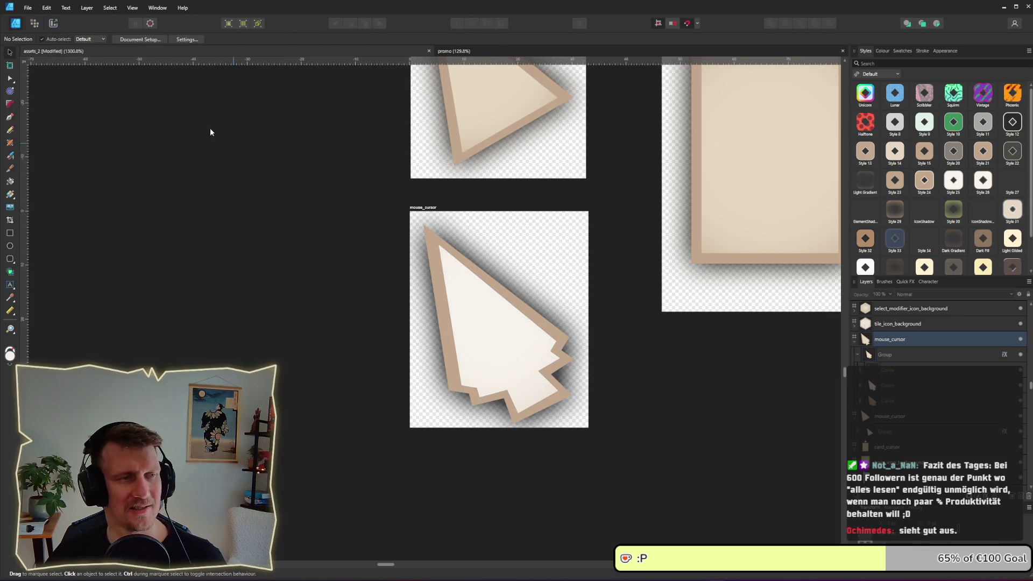
click(475, 305)
key(a)
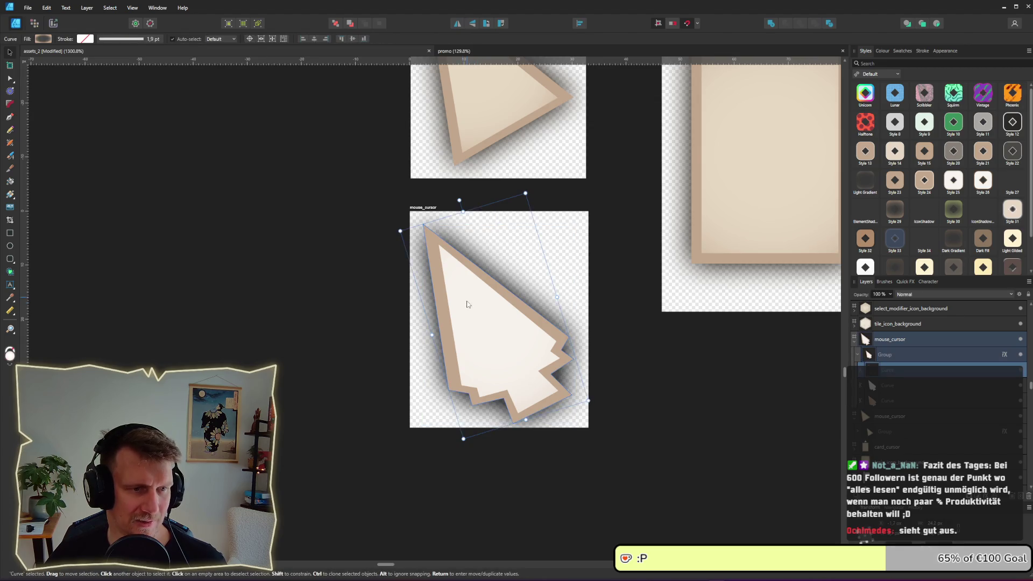
click(904, 382)
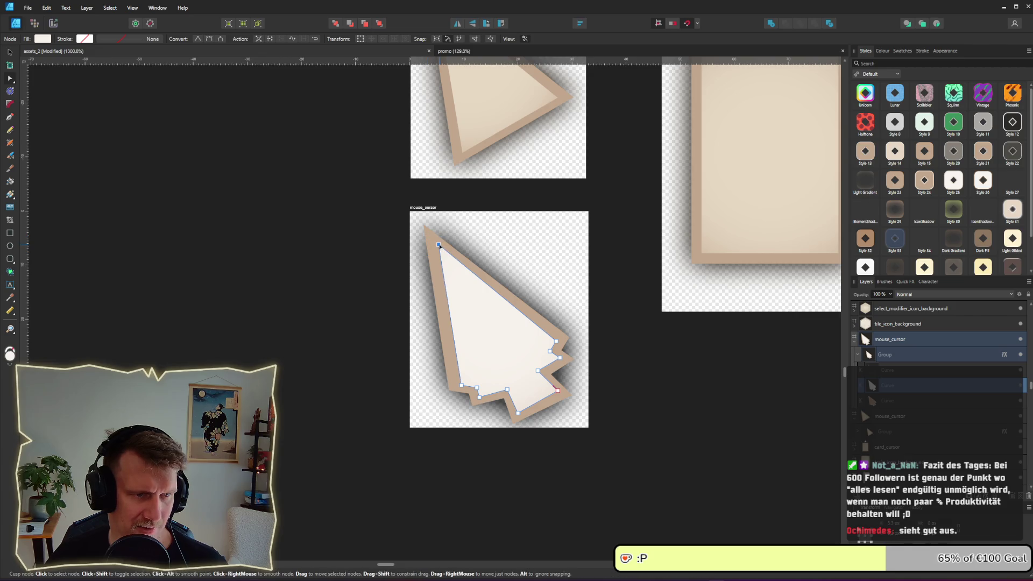
drag(439, 245, 437, 249)
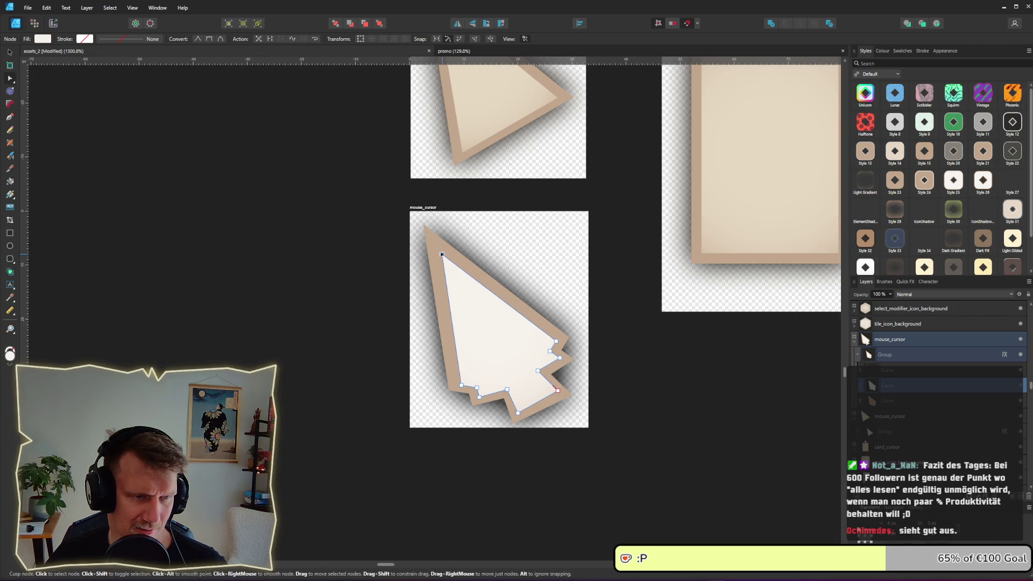
click(635, 353)
ctrl+scroll(627, 379, down, 2)
scroll(627, 379, down, 3)
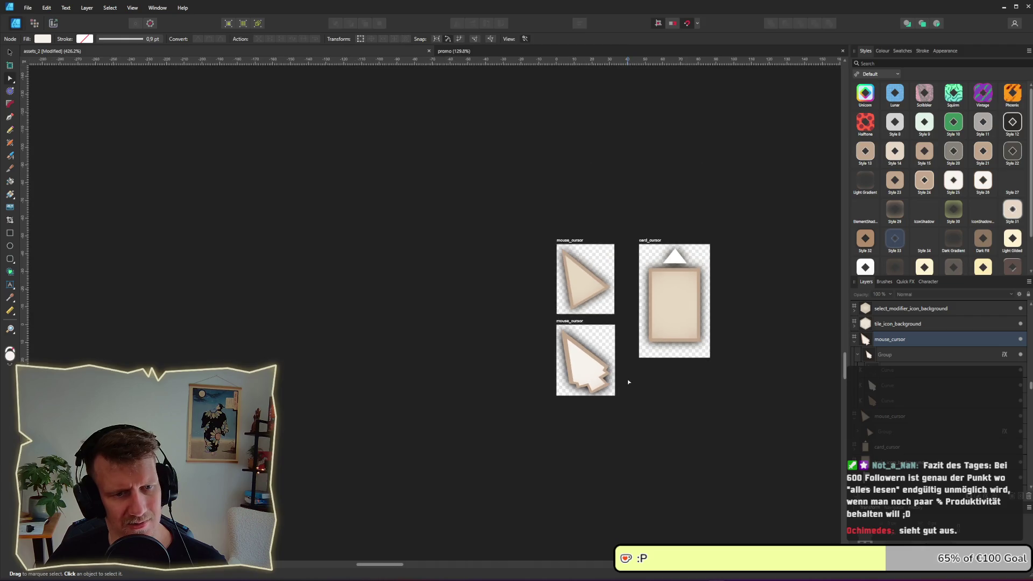
scroll(627, 380, up, 5)
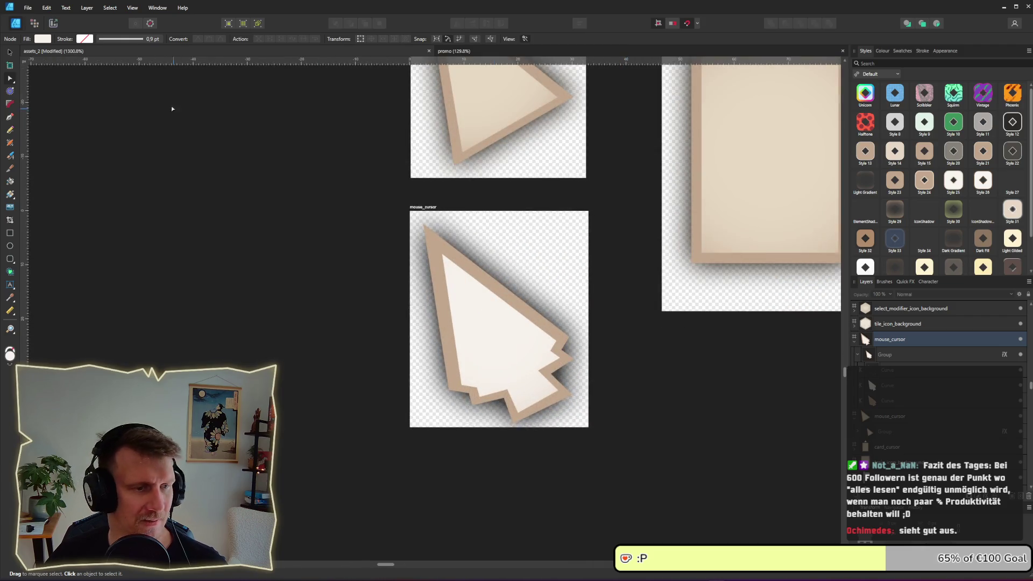
Export the mouse_cursor slice as mouse_cursor.png into the assets folder, then return to Godot.
click(54, 24)
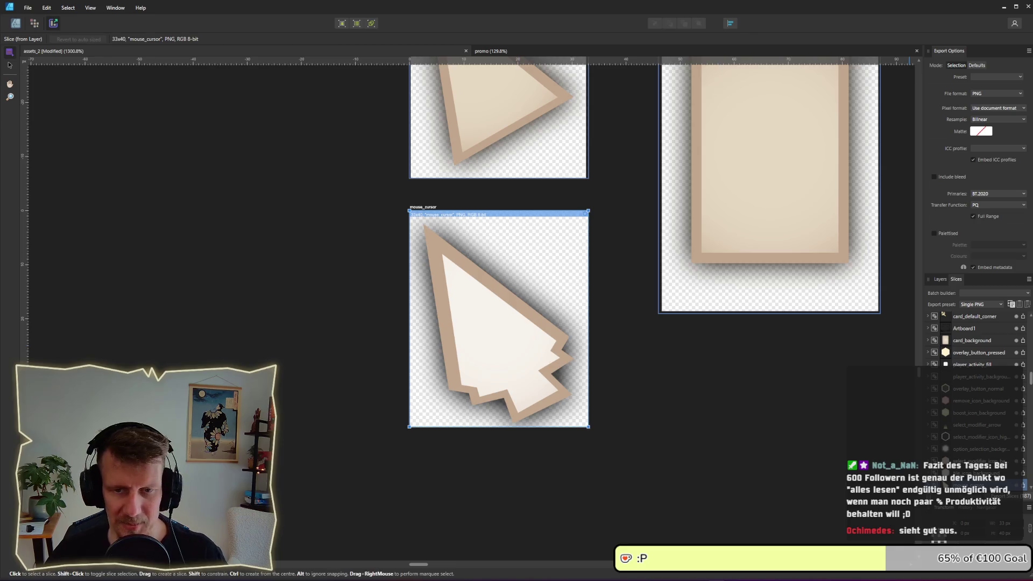
click(1024, 490)
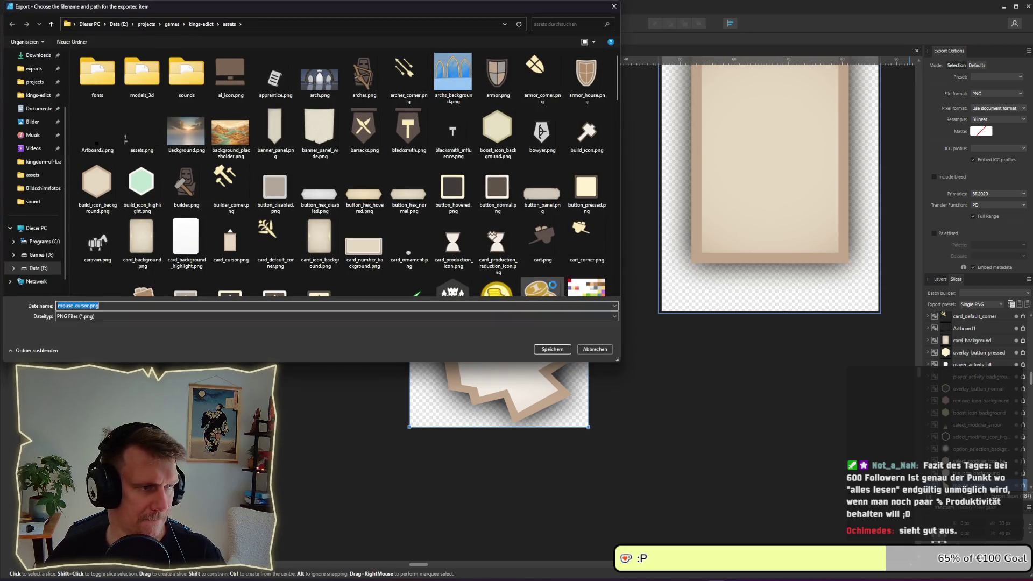
key(Return)
key(alt+Tab)
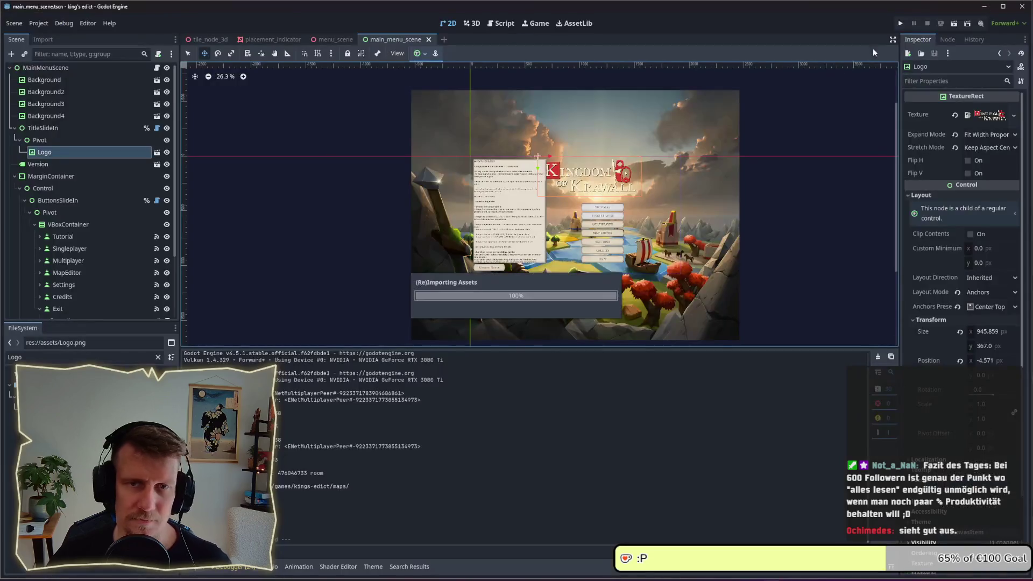
key(F5)
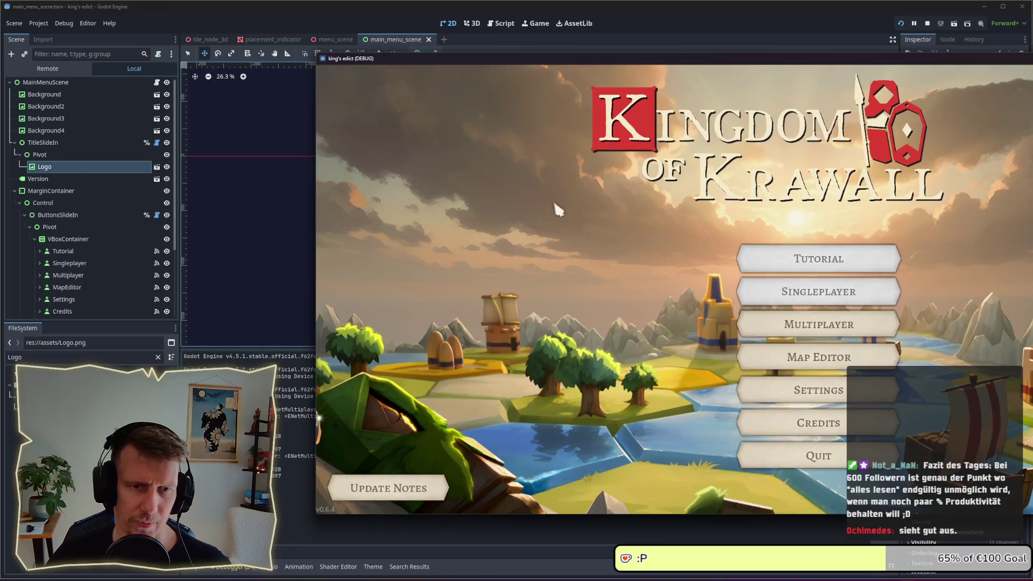
click(770, 323)
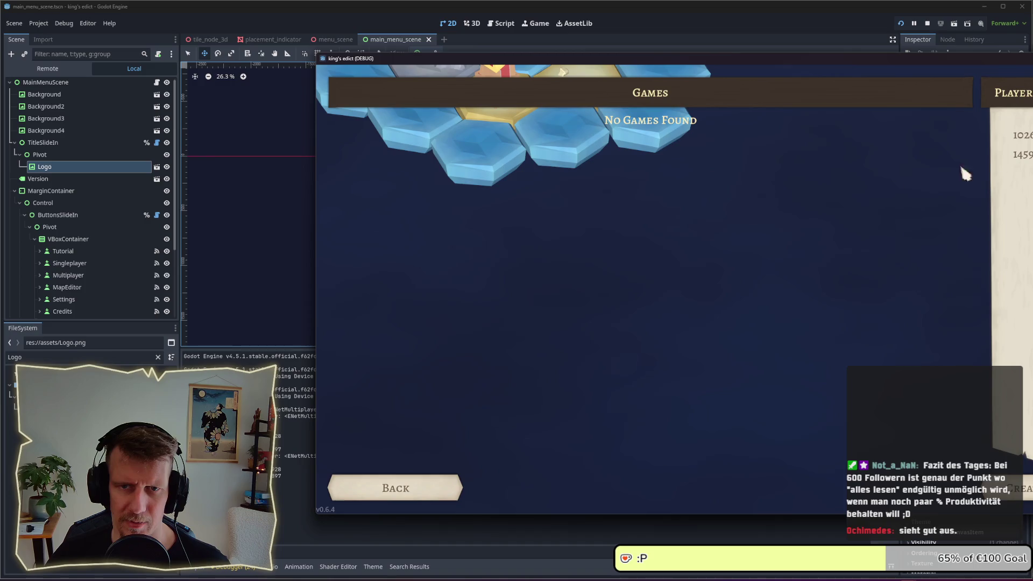
click(1017, 488)
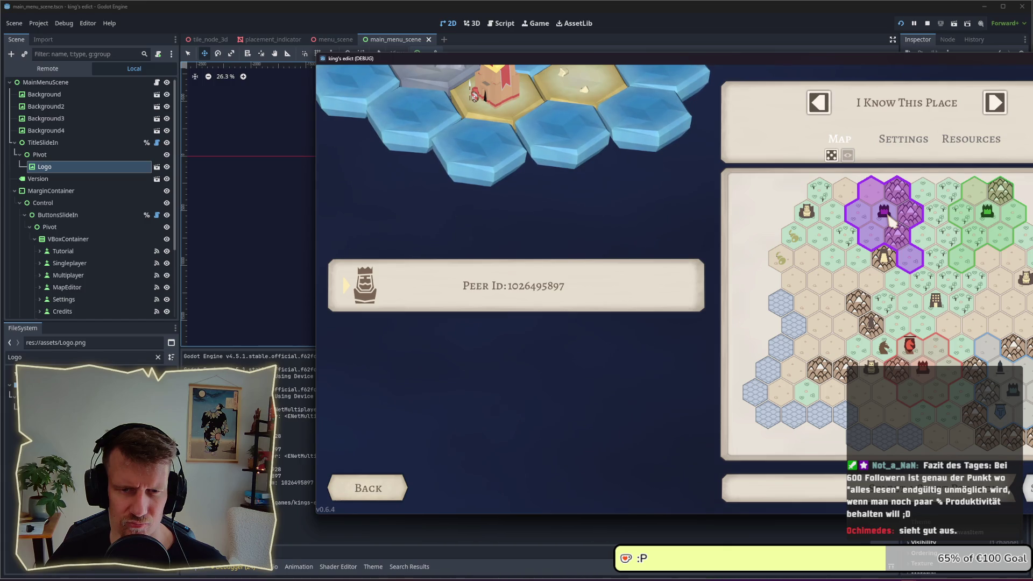
click(889, 220)
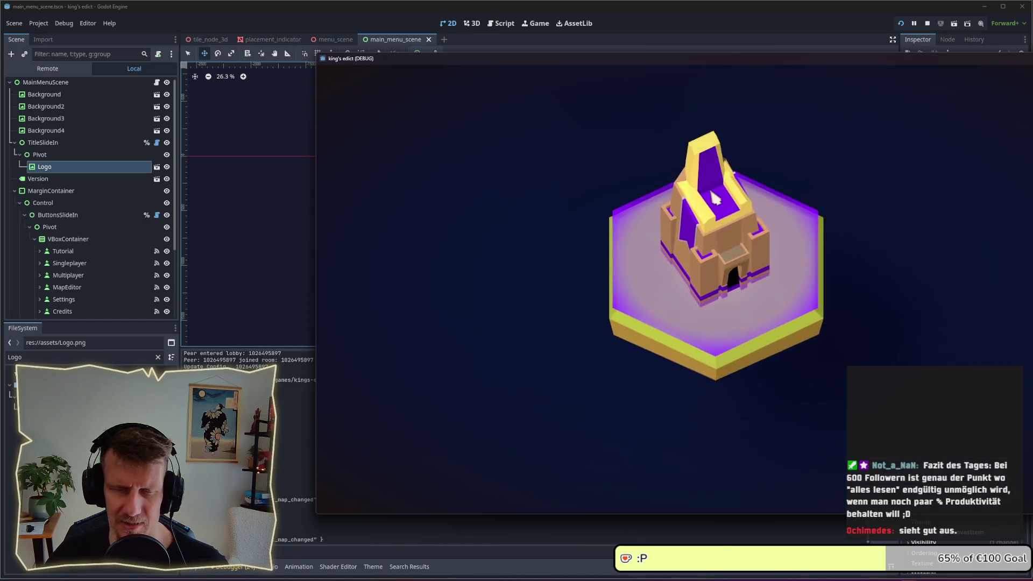
drag(676, 62, 511, 62)
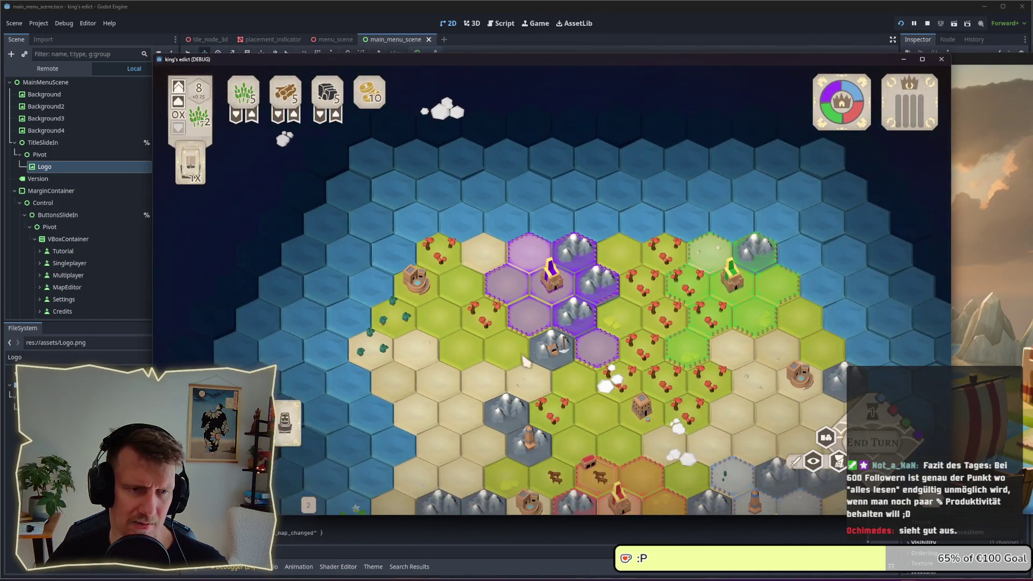
mouse_move(495, 459)
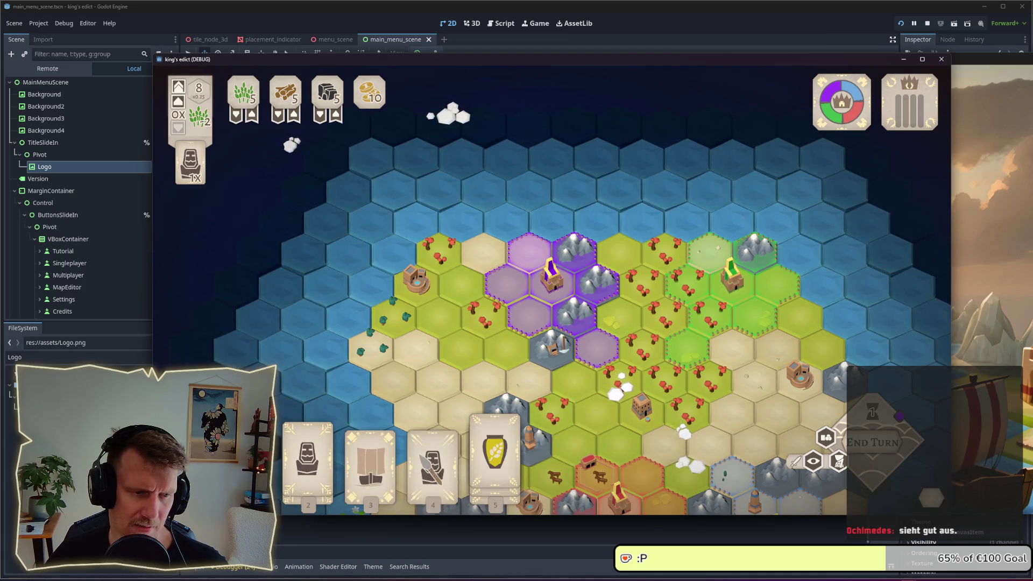
click(432, 458)
right_click(499, 382)
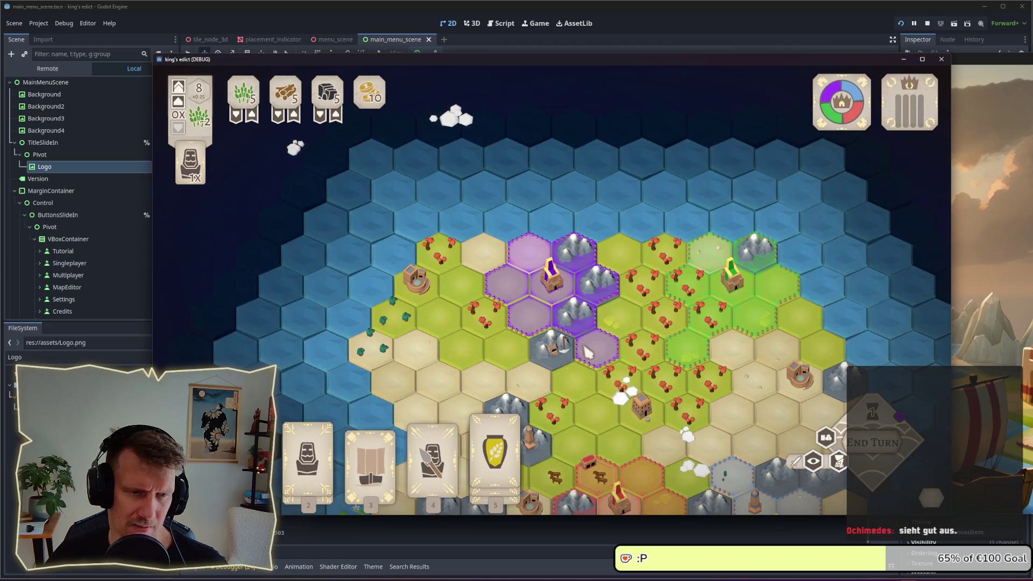
click(432, 457)
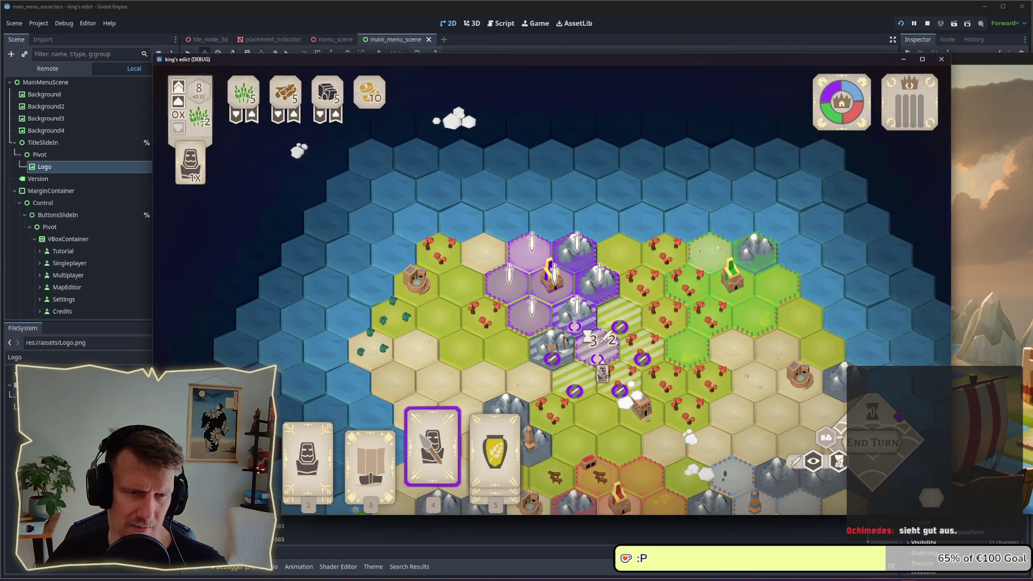
right_click(605, 368)
click(432, 457)
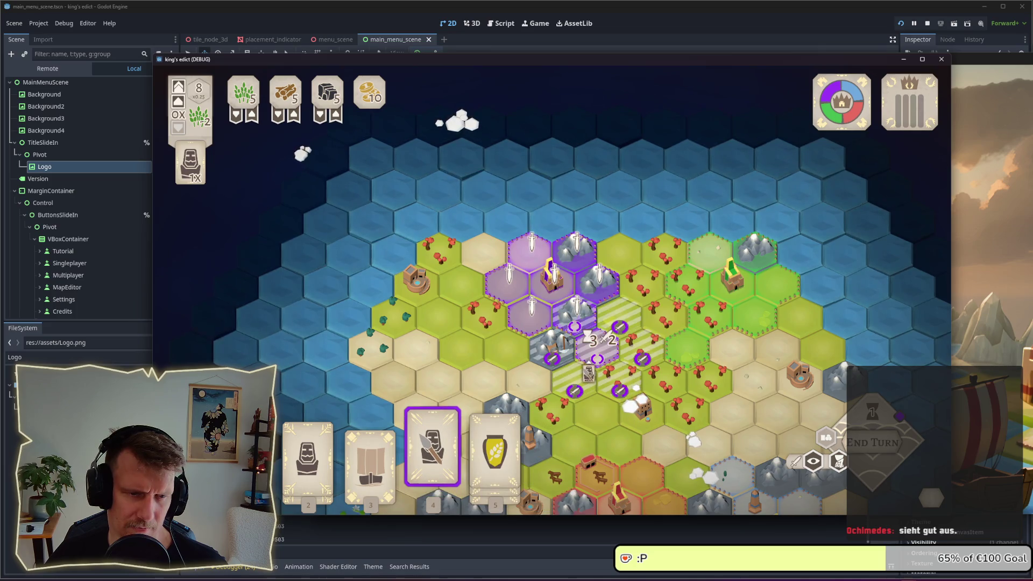
right_click(588, 372)
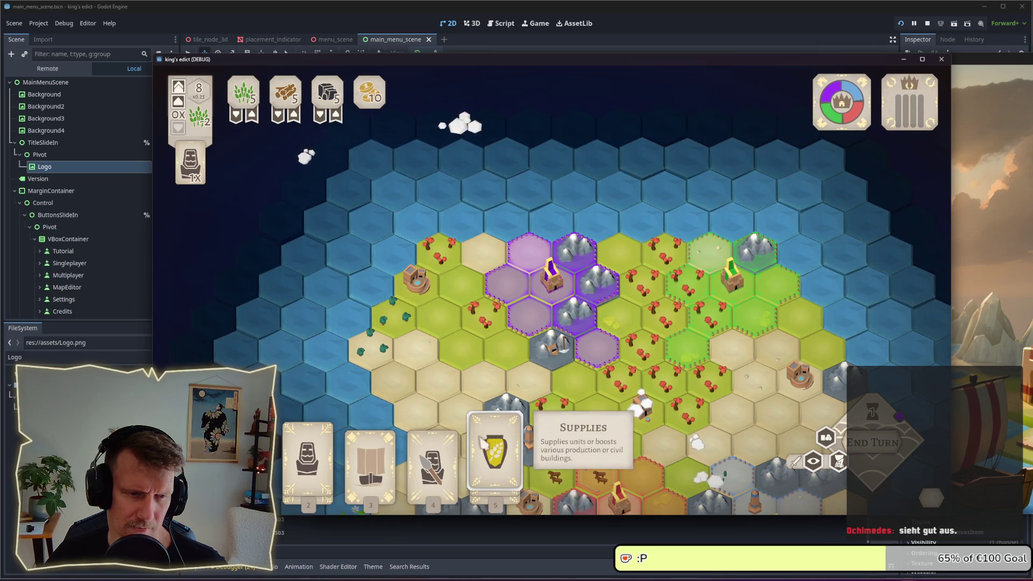
click(432, 457)
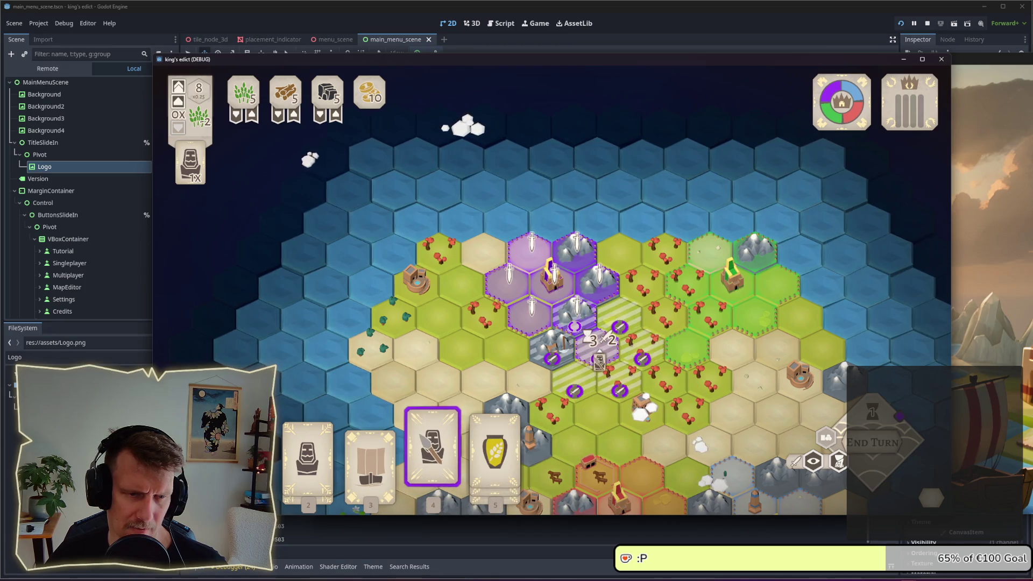
right_click(599, 361)
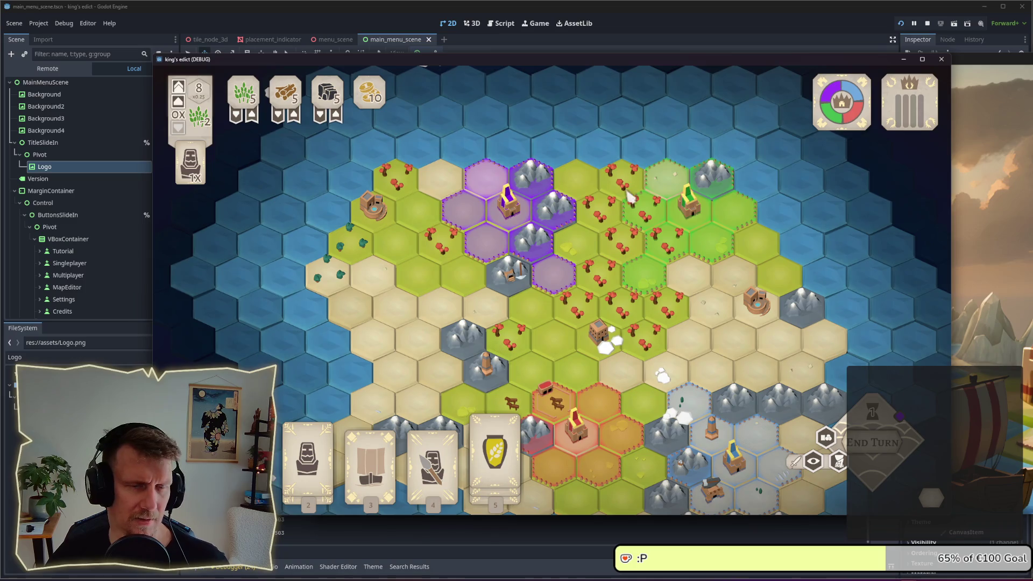
click(688, 210)
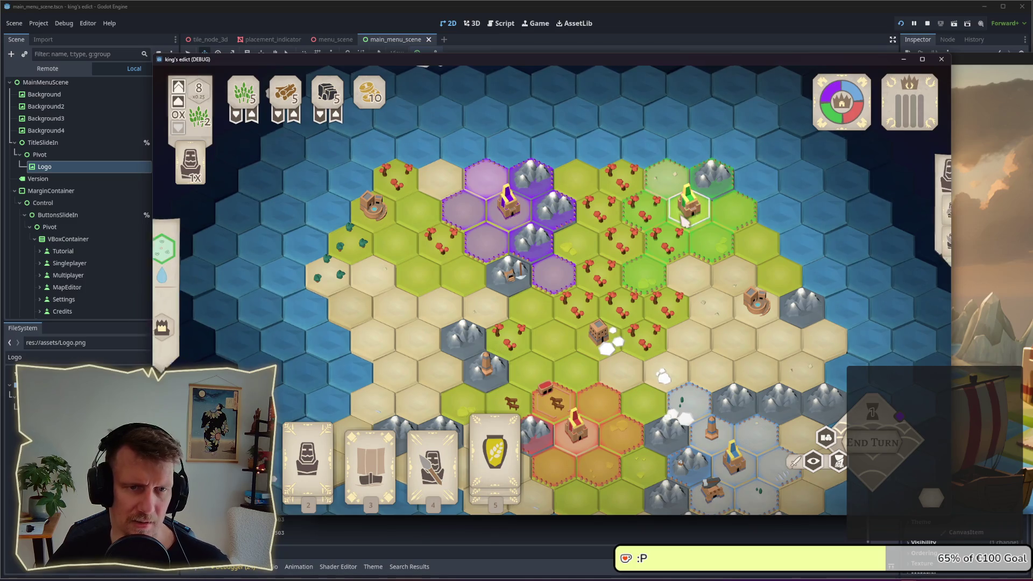
click(690, 217)
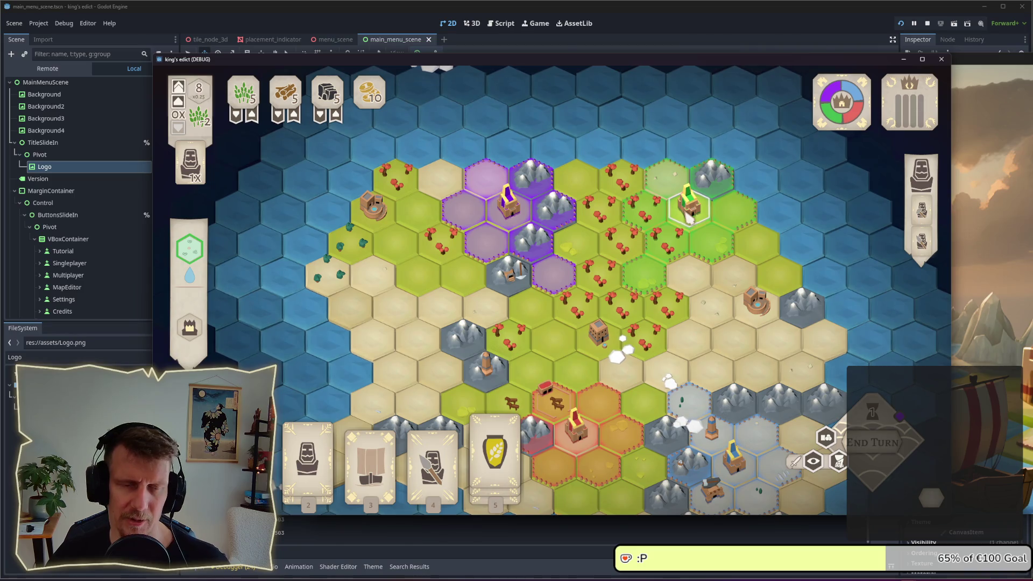
right_click(671, 248)
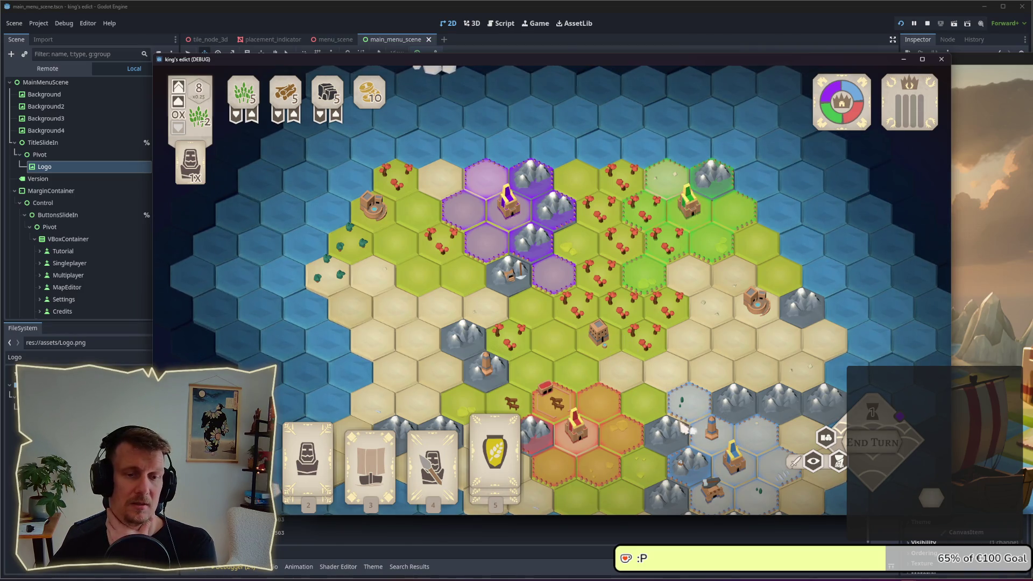
scroll(565, 272, down, 3)
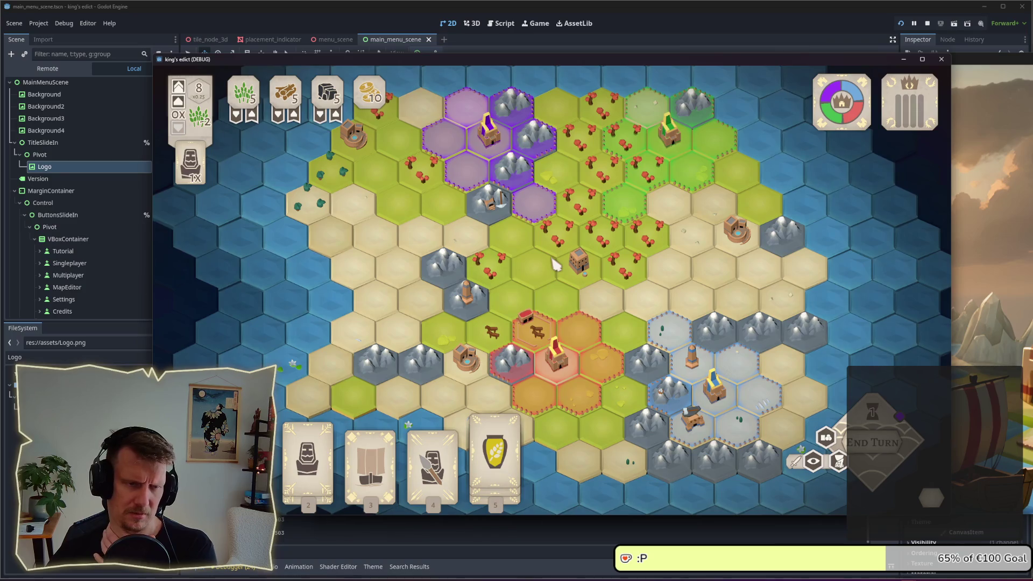
scroll(484, 226, up, 2)
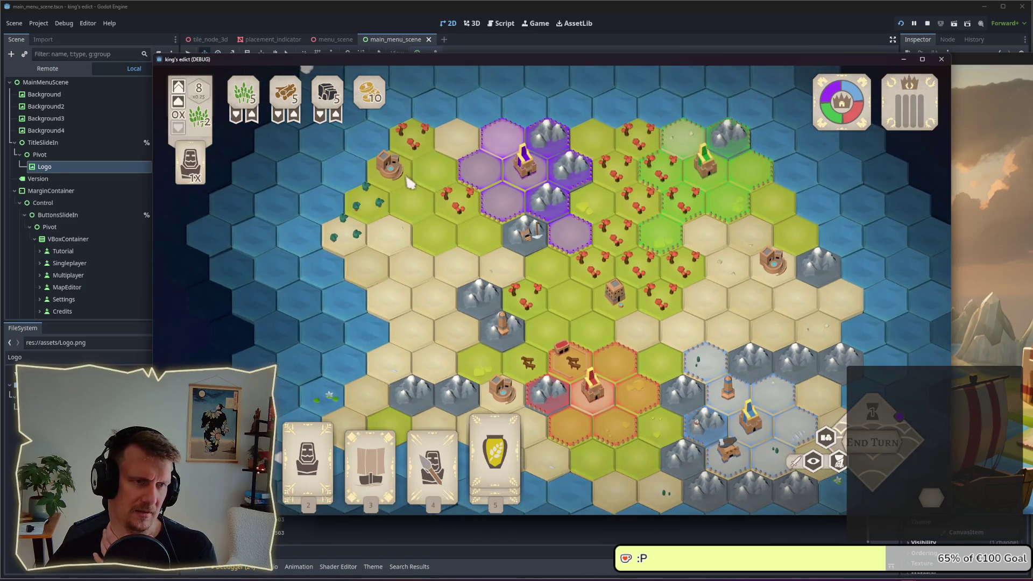
click(406, 181)
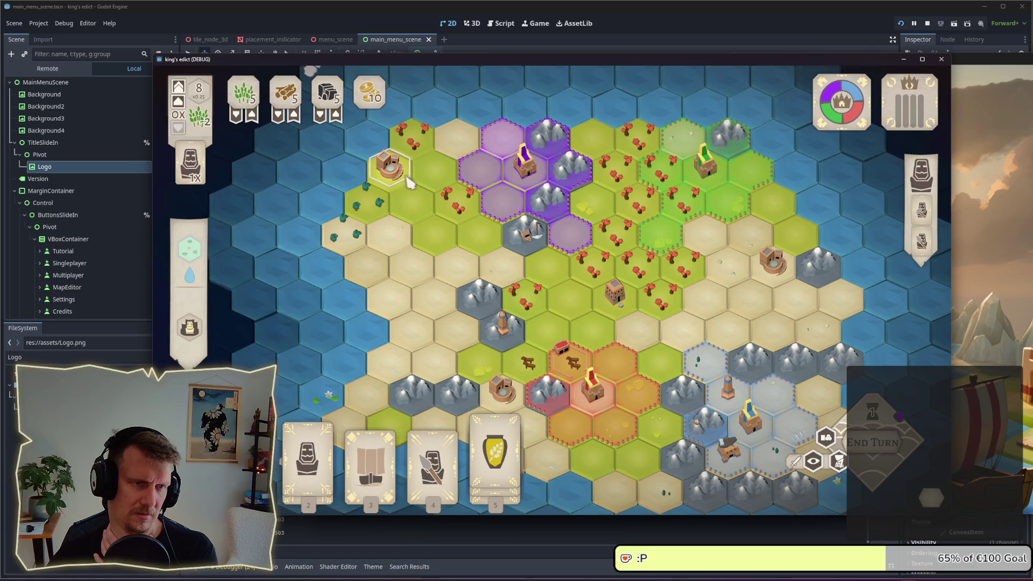
scroll(476, 248, up, 2)
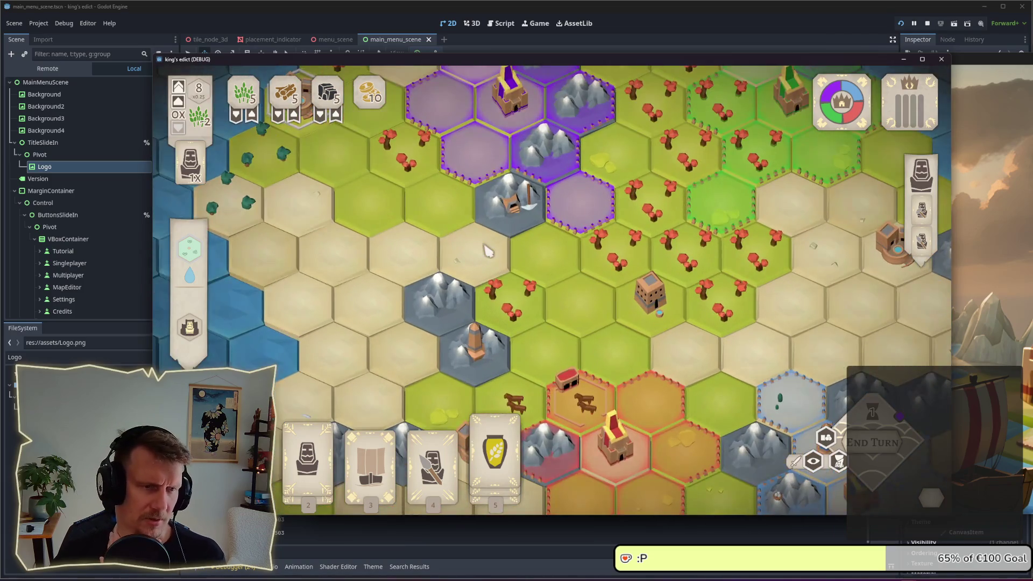
scroll(487, 251, down, 2)
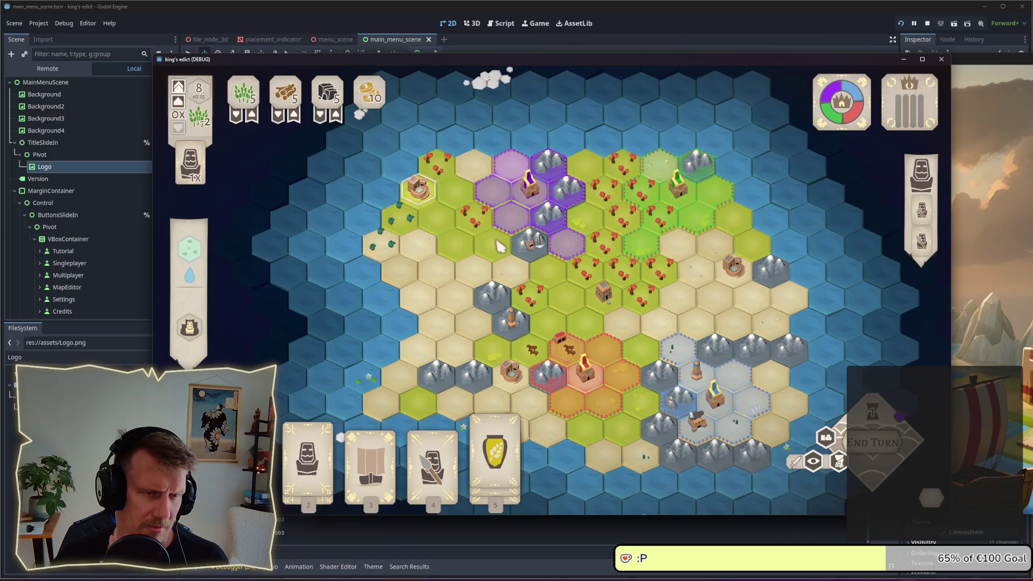
scroll(500, 248, down, 1)
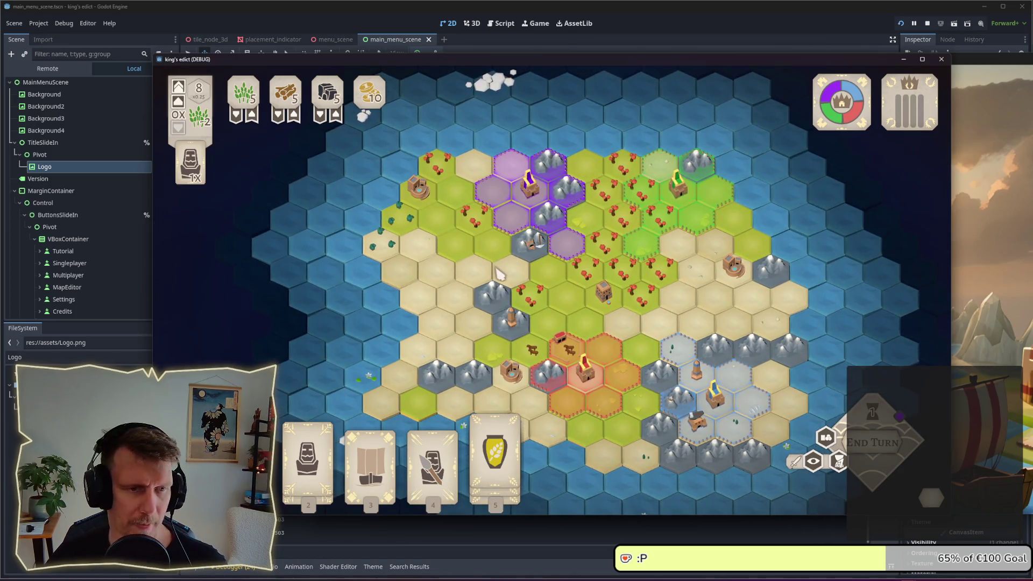
click(929, 24)
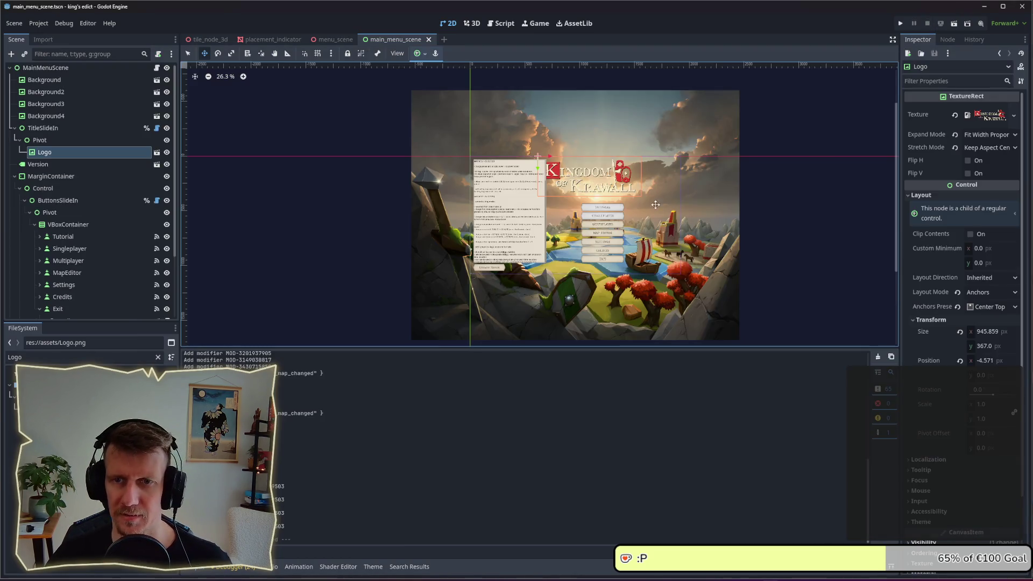
Save the main menu scene and run the project to open the Kingdom of Krawall menu.
key(ctrl+s)
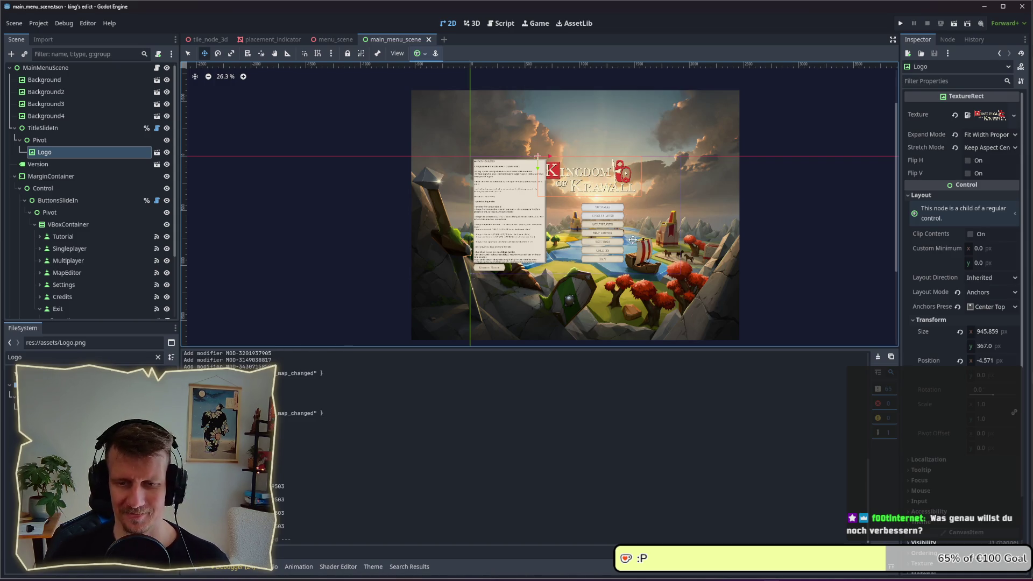
right_click(757, 252)
click(753, 214)
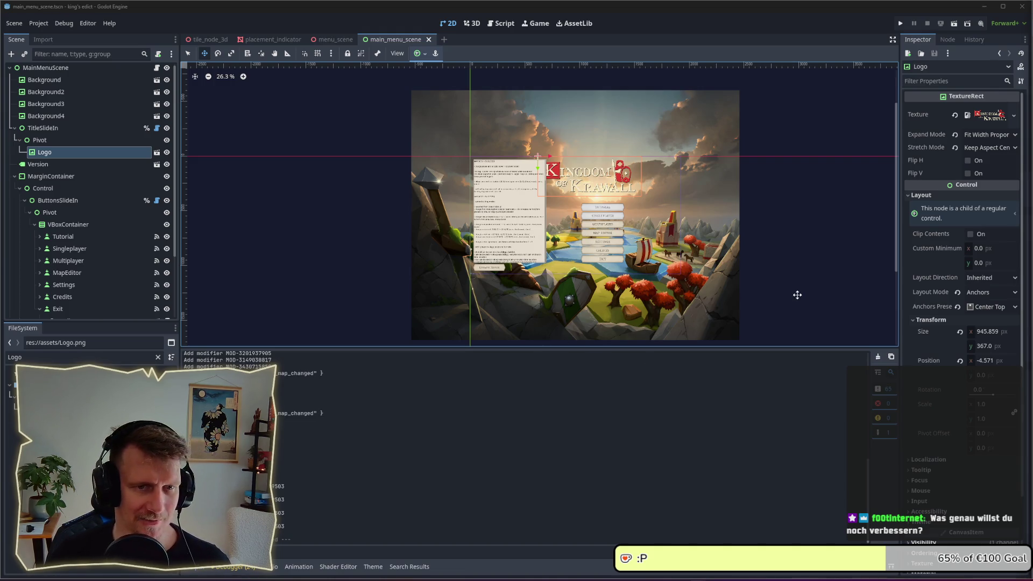
click(898, 25)
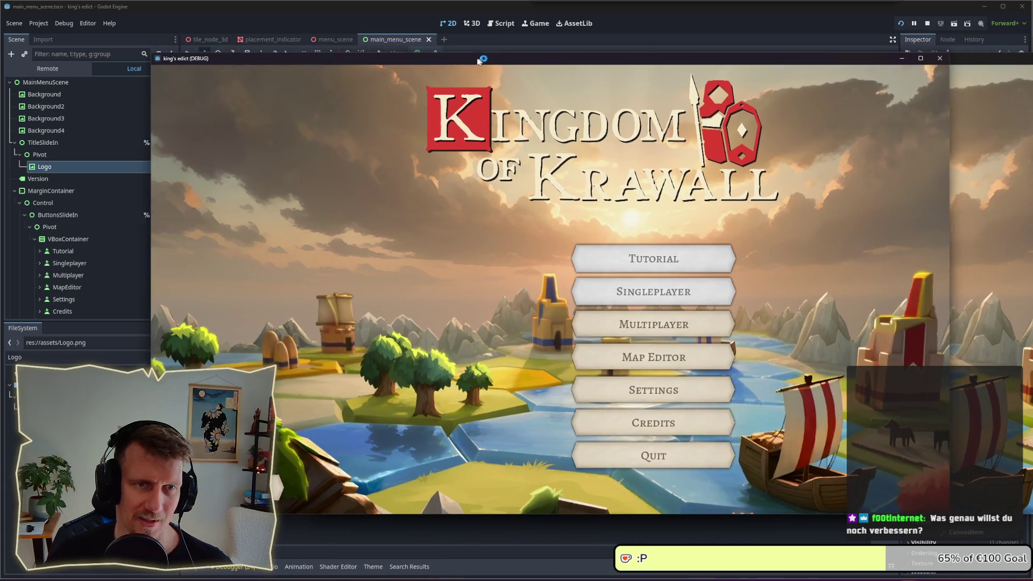
Start a match, pick the fourth card and place the spearmen unit on the hex map.
click(633, 332)
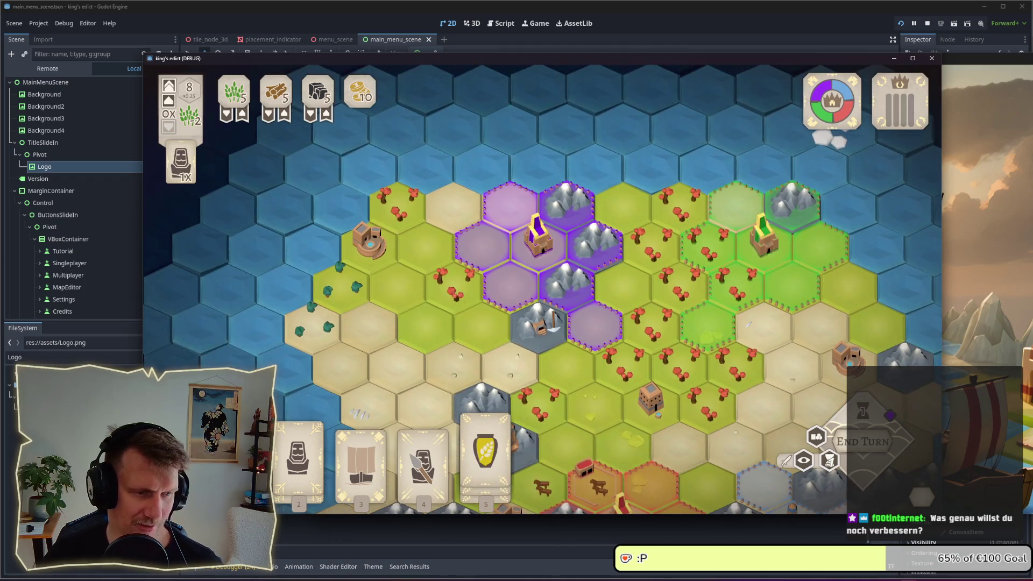
key(3)
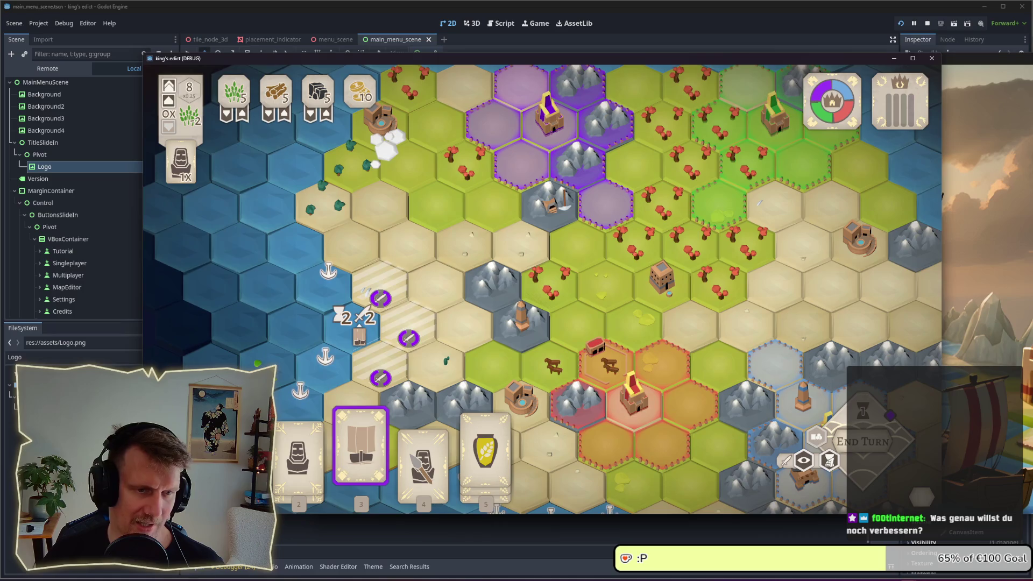
key(4)
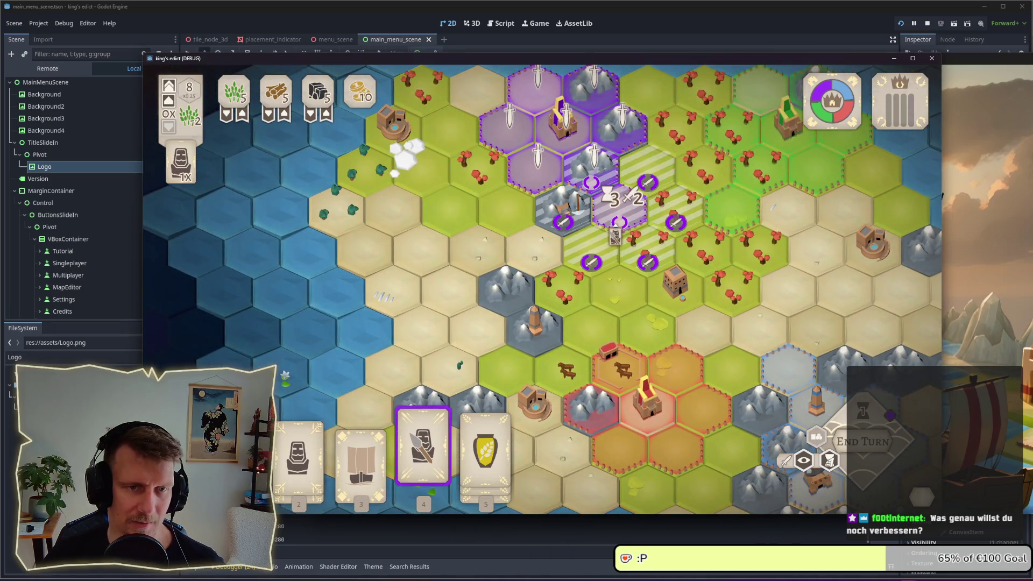
click(616, 234)
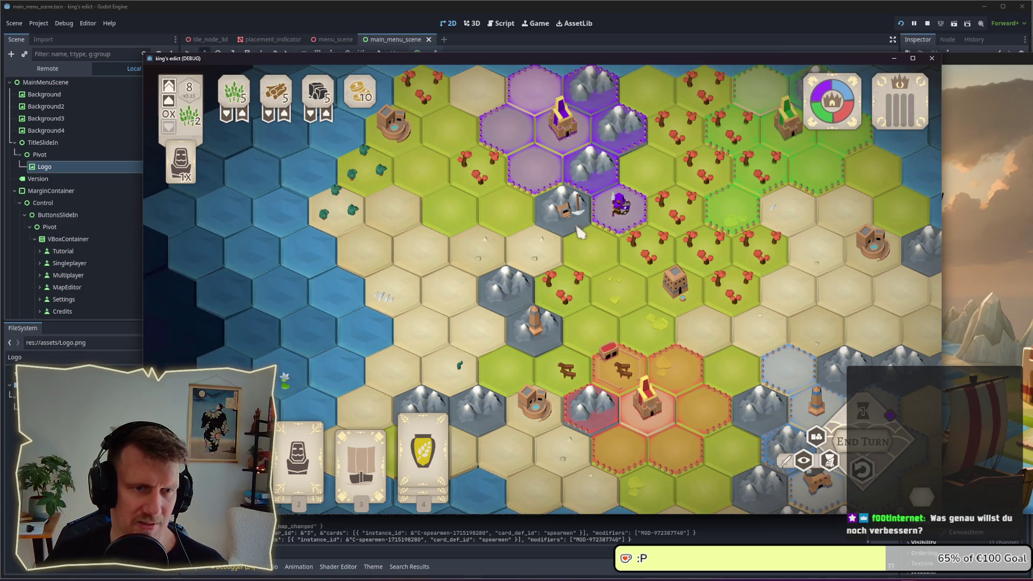
scroll(580, 232, up, 2)
scroll(582, 222, down, 3)
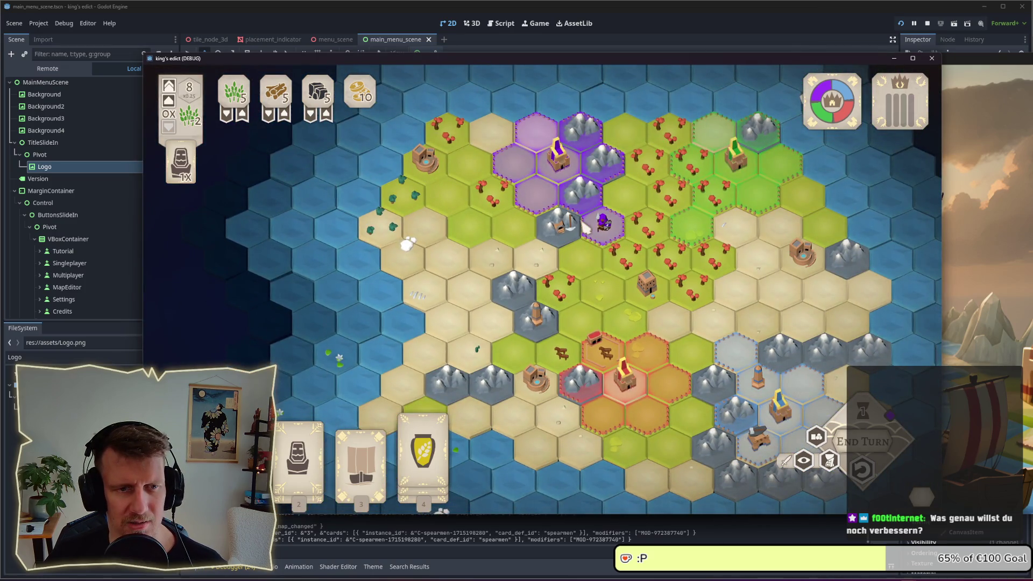
mouse_move(449, 442)
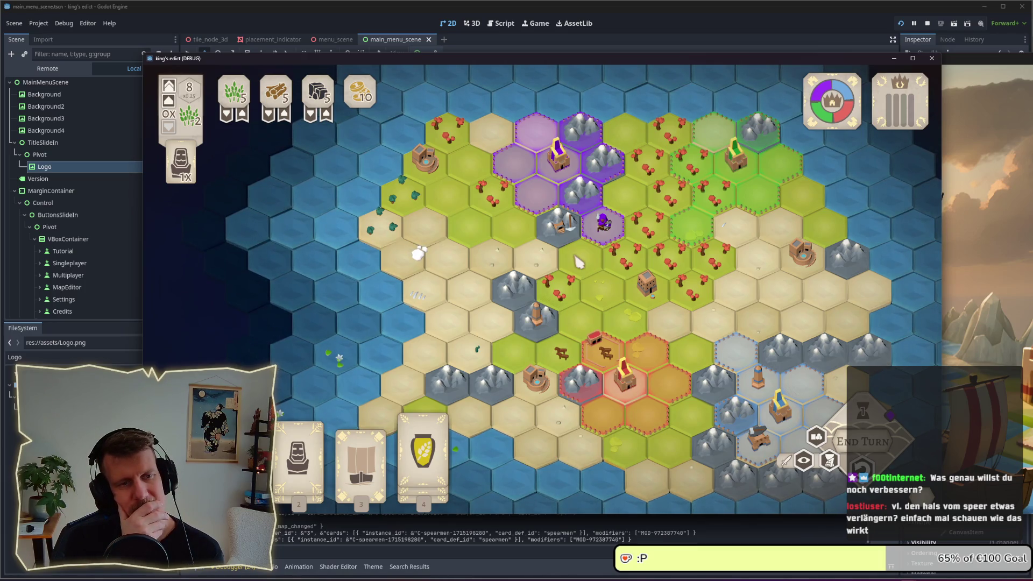
click(604, 224)
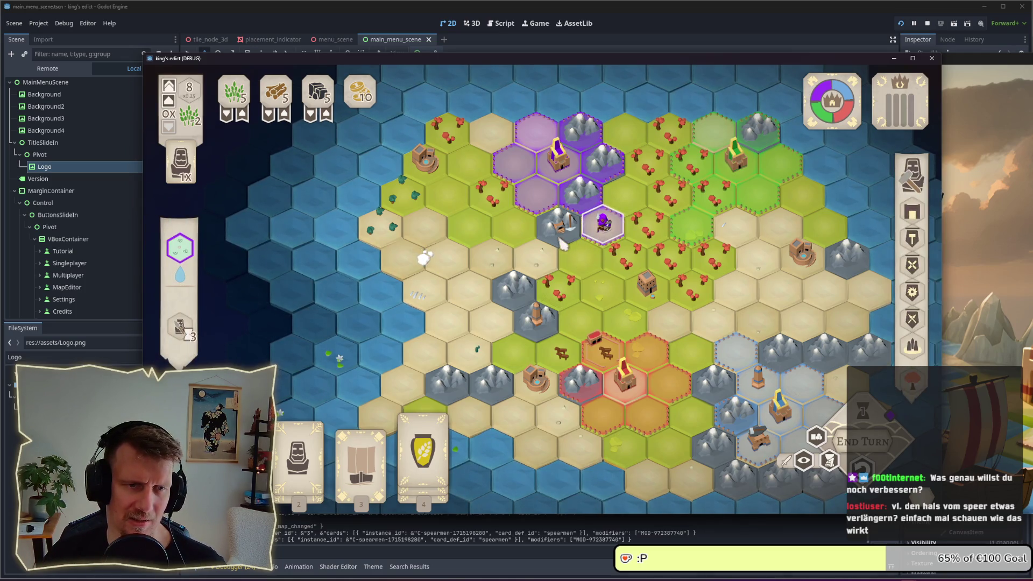
click(559, 243)
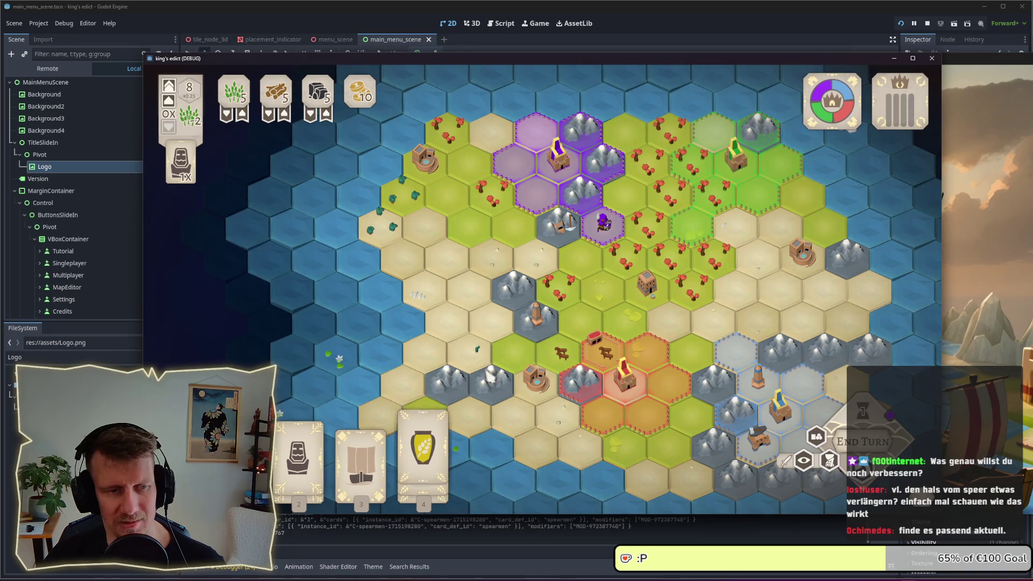
click(361, 455)
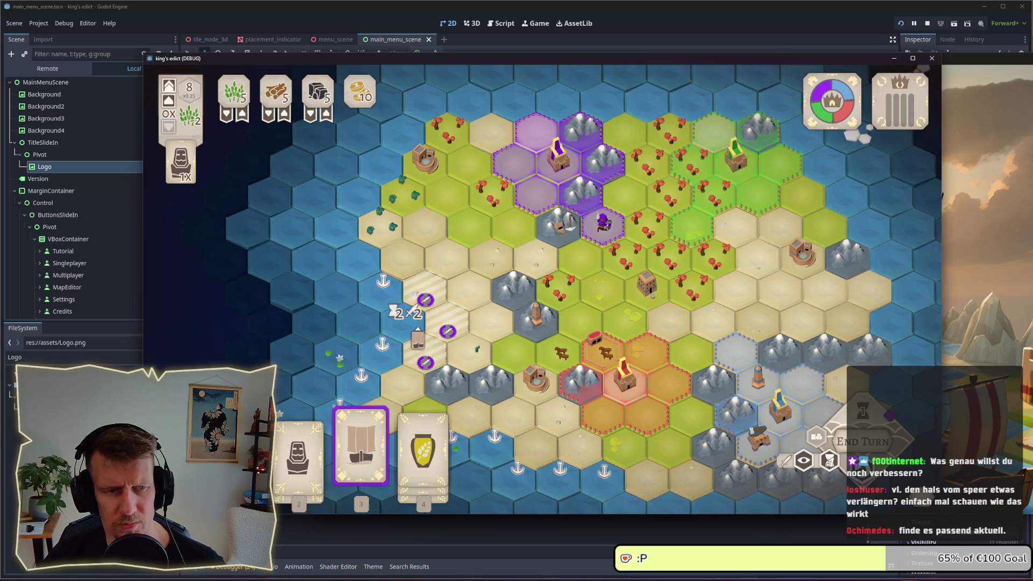
click(425, 300)
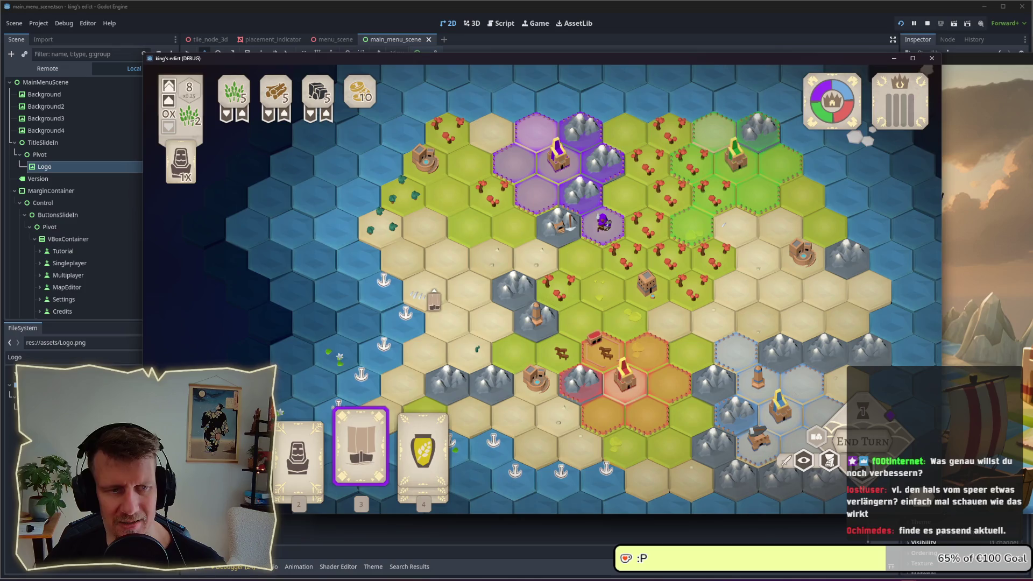
click(591, 233)
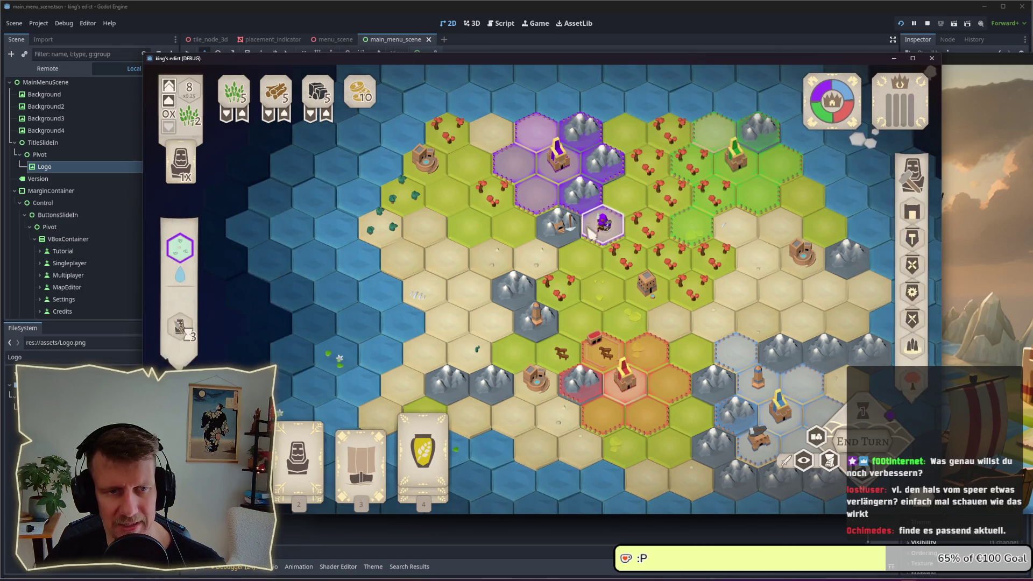
click(591, 233)
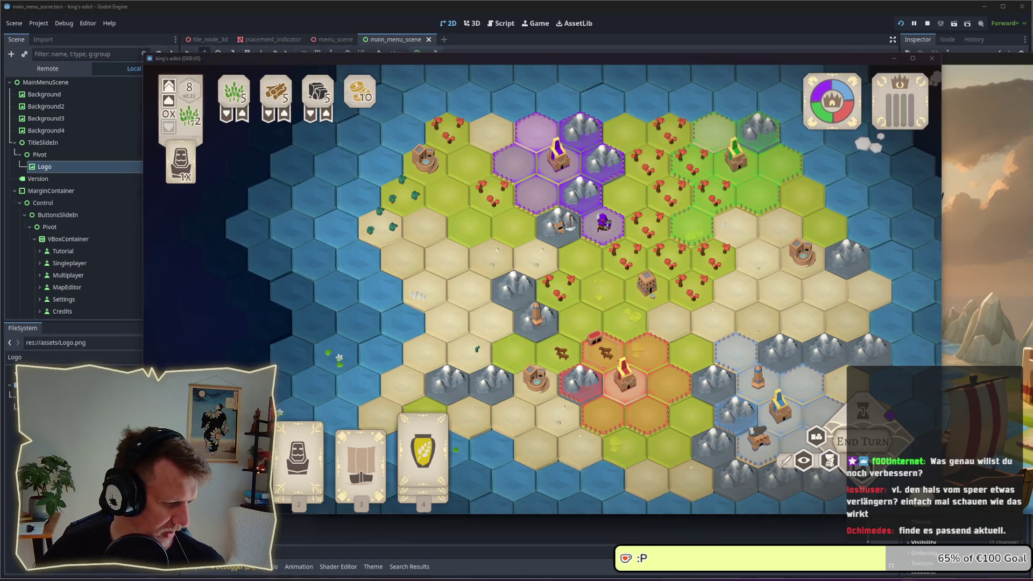
key(alt+Tab)
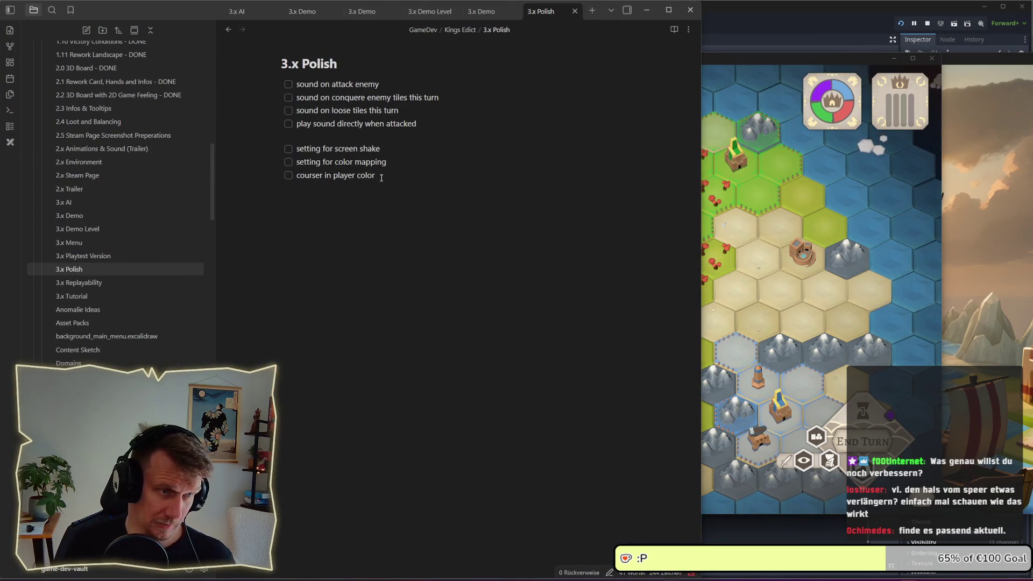
Split 'in player color' into a nested subtask under the courser task, then minimize Obsidian.
key(Home)
key(ctrl+Right)
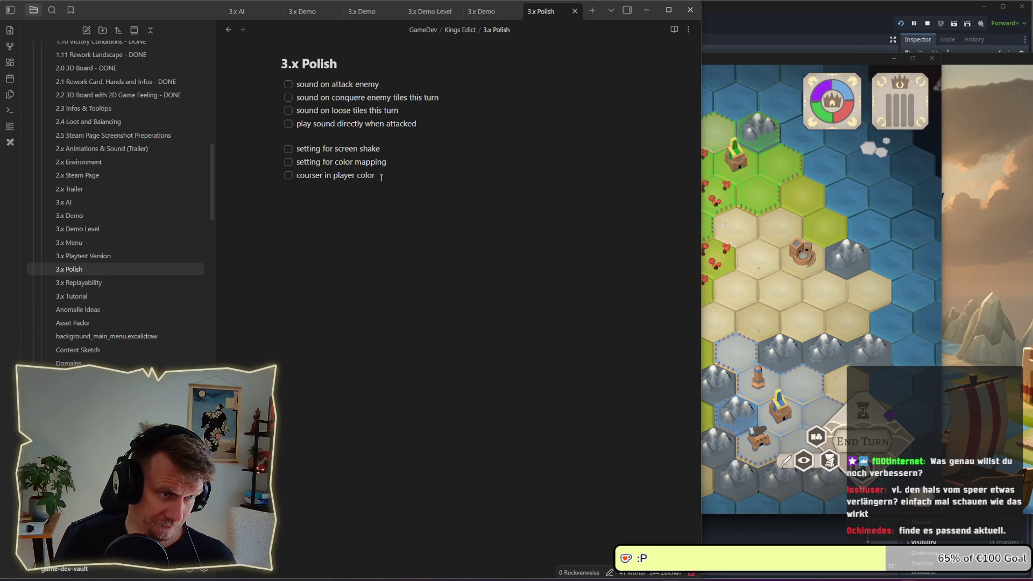
key(Return)
key(Tab)
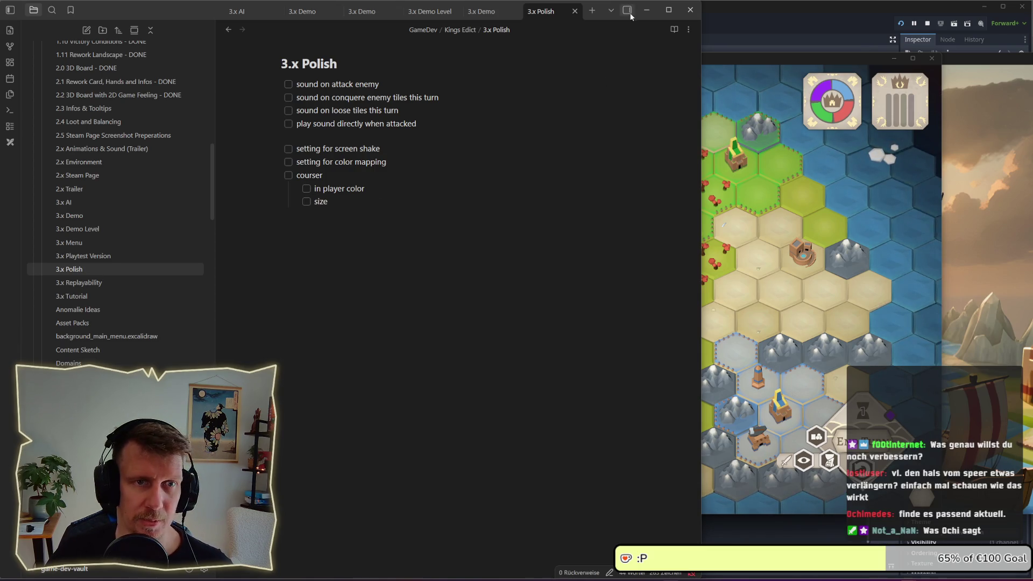
click(646, 10)
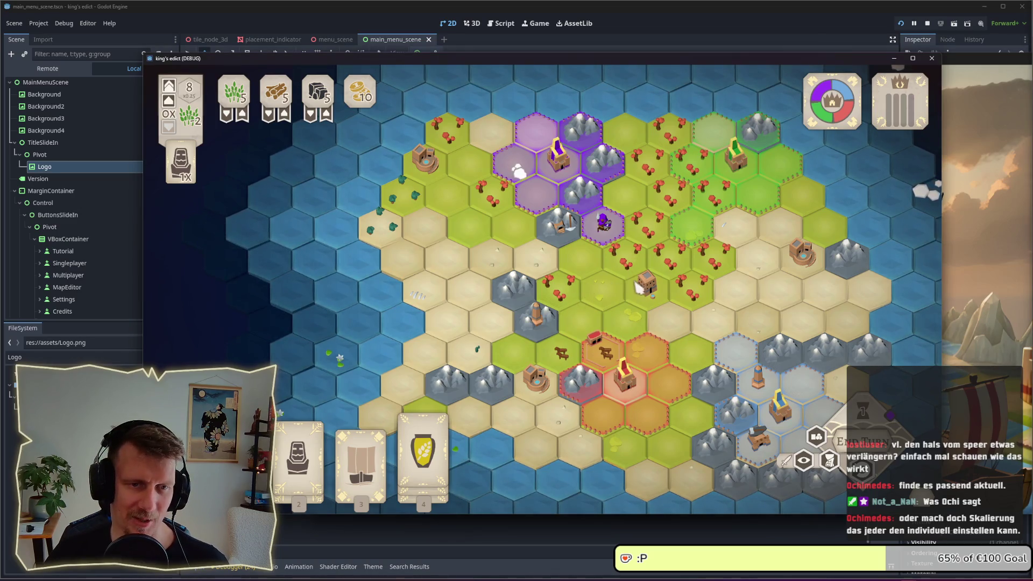
Pan and zoom the hex map, then end the turn to expand the purple territory.
drag(636, 284, 612, 230)
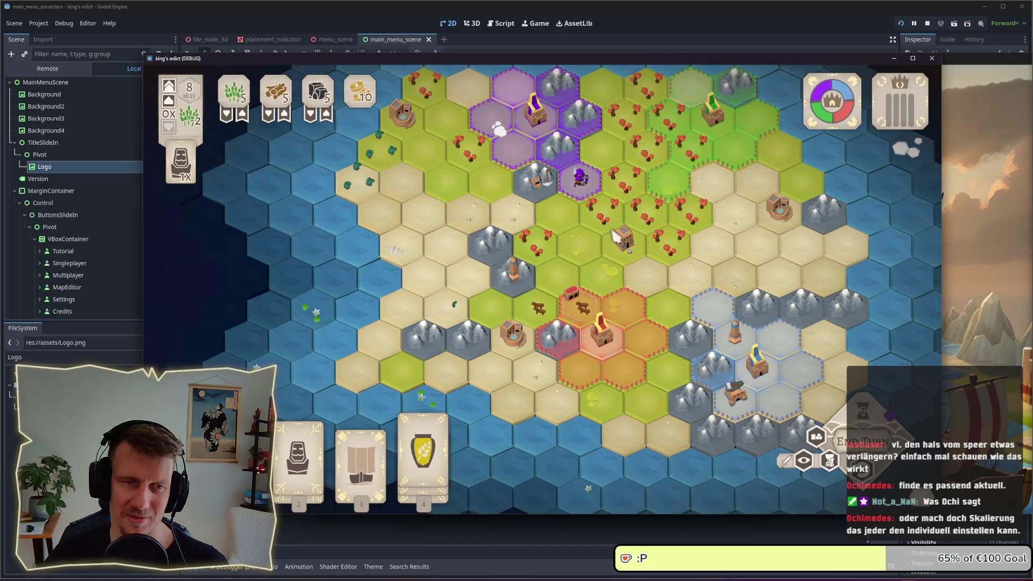
scroll(613, 237, up, 3)
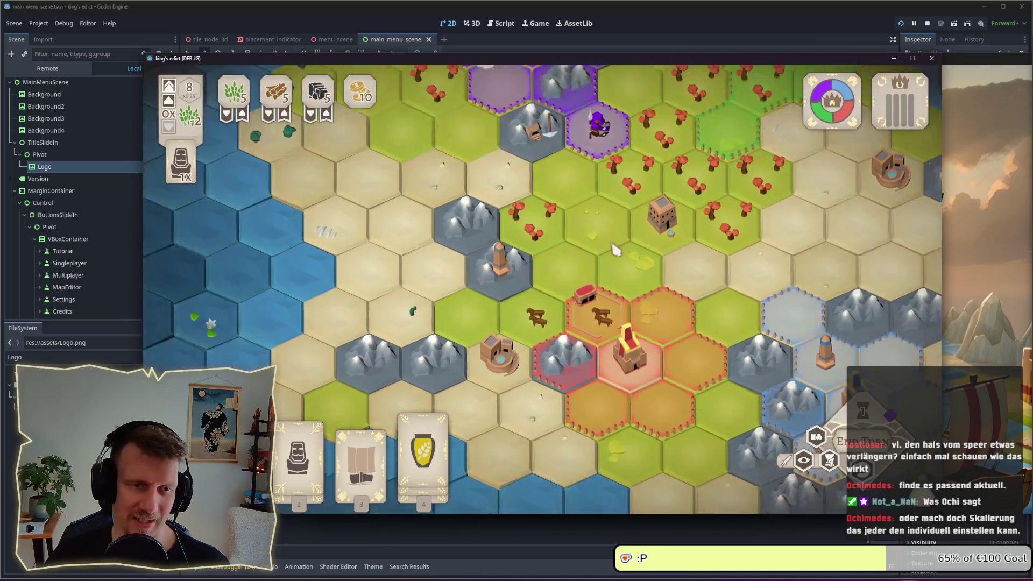
scroll(612, 241, up, 1)
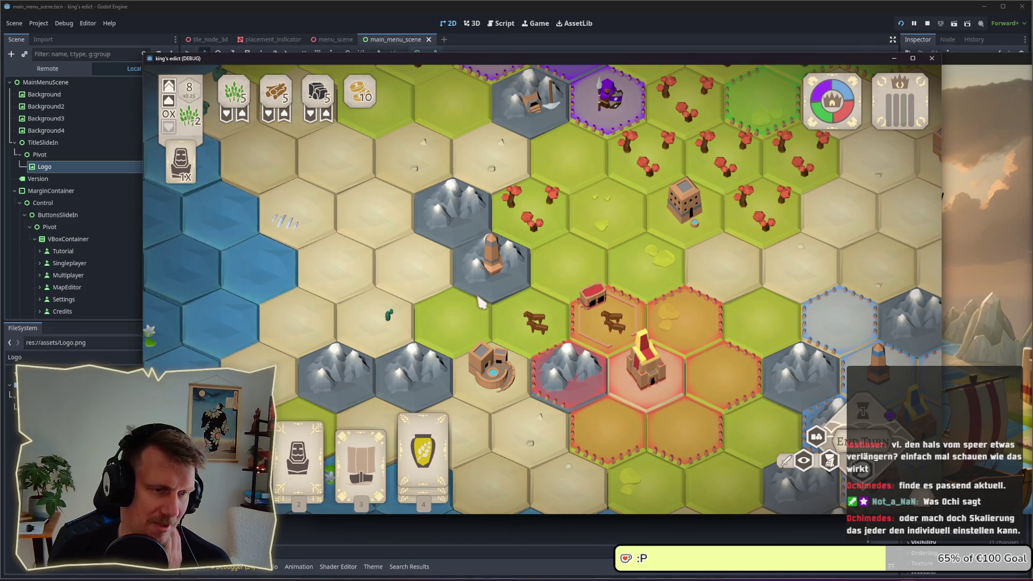
scroll(480, 302, down, 2)
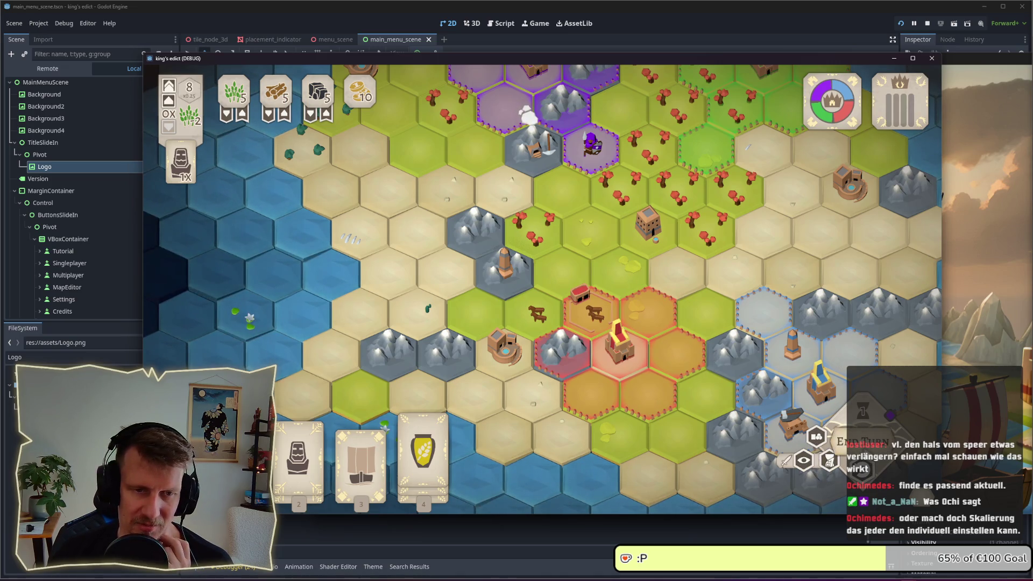
click(864, 442)
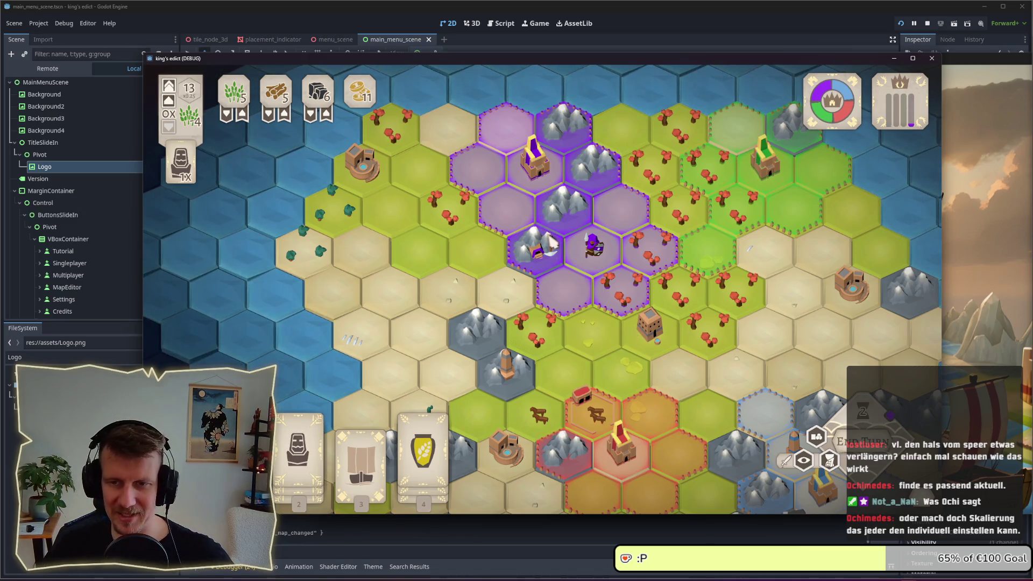
scroll(557, 272, up, 3)
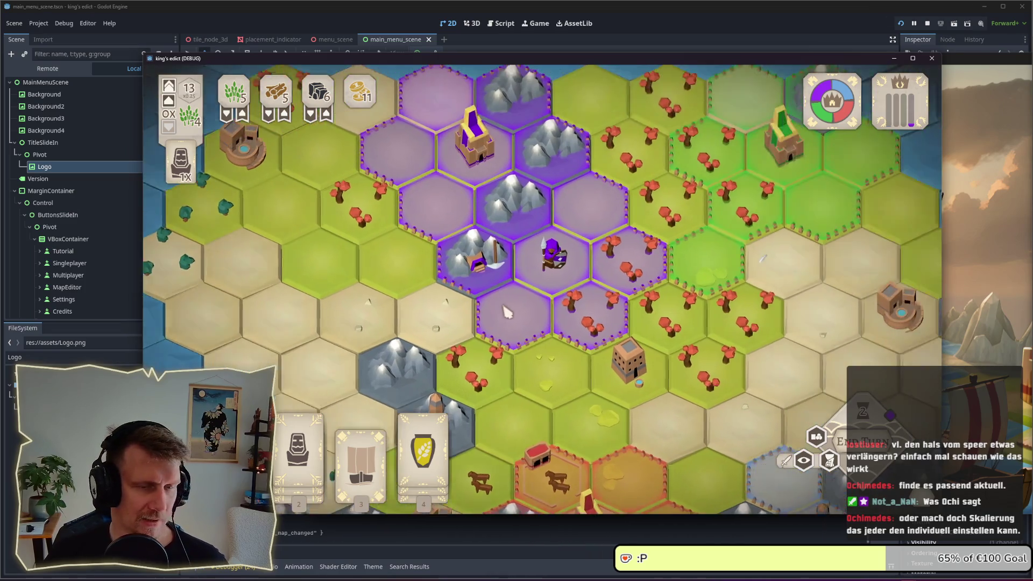